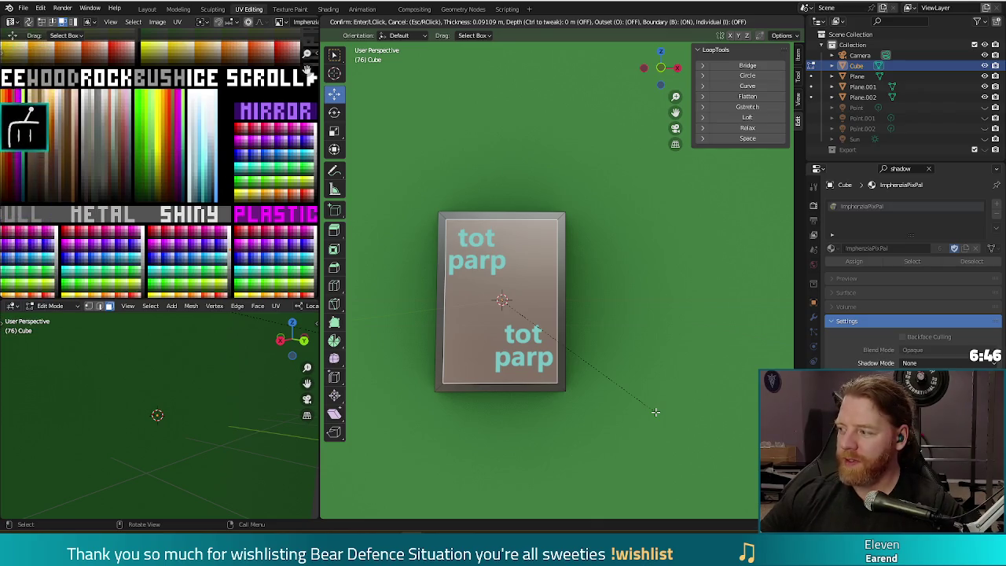
Inset the card's front face by 0.1121 and recess it 0.027 m along local Y.
click(655, 411)
mouse_move(656, 411)
mouse_down()
mouse_move(629, 371)
mouse_move(580, 367)
mouse_up()
key(g)
key(y)
key(y)
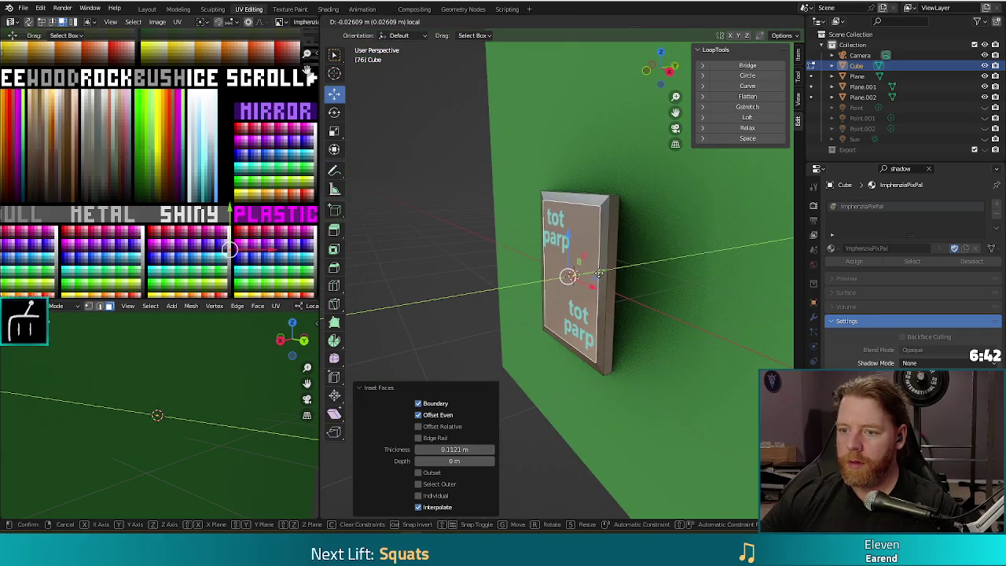
click(599, 273)
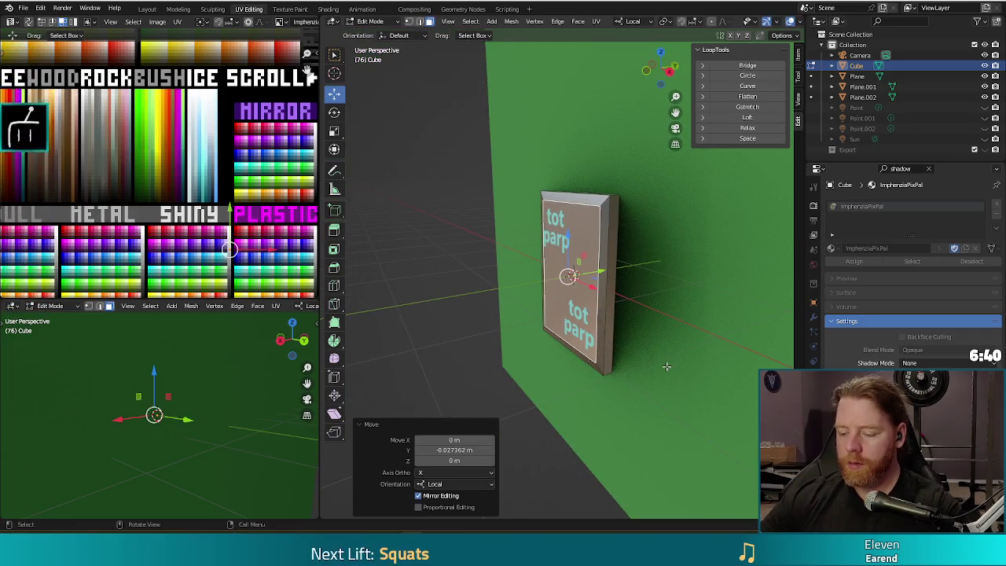
Check a render preview, centre the view on the card and return to Object Mode.
key(F12)
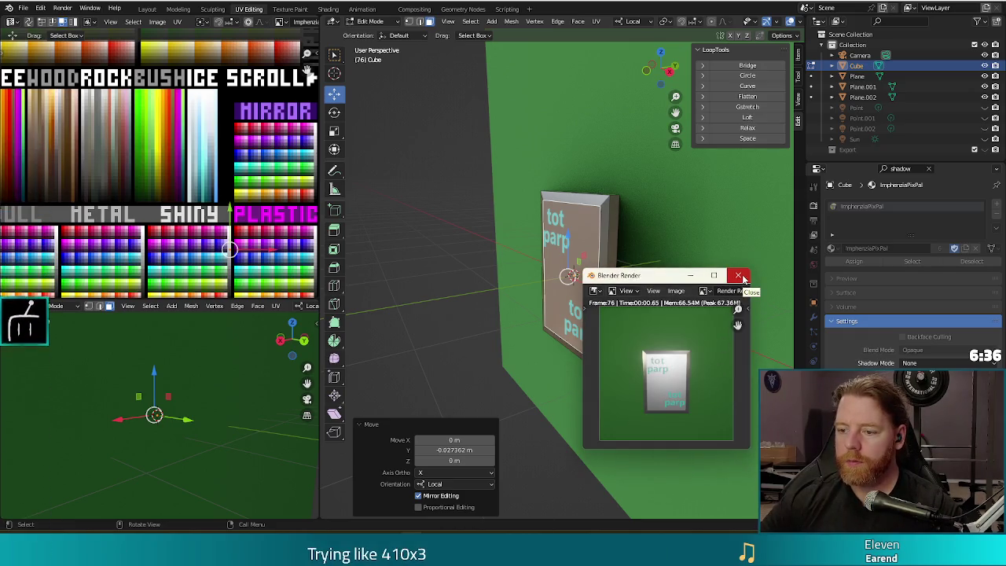
click(739, 276)
key(KP_Decimal)
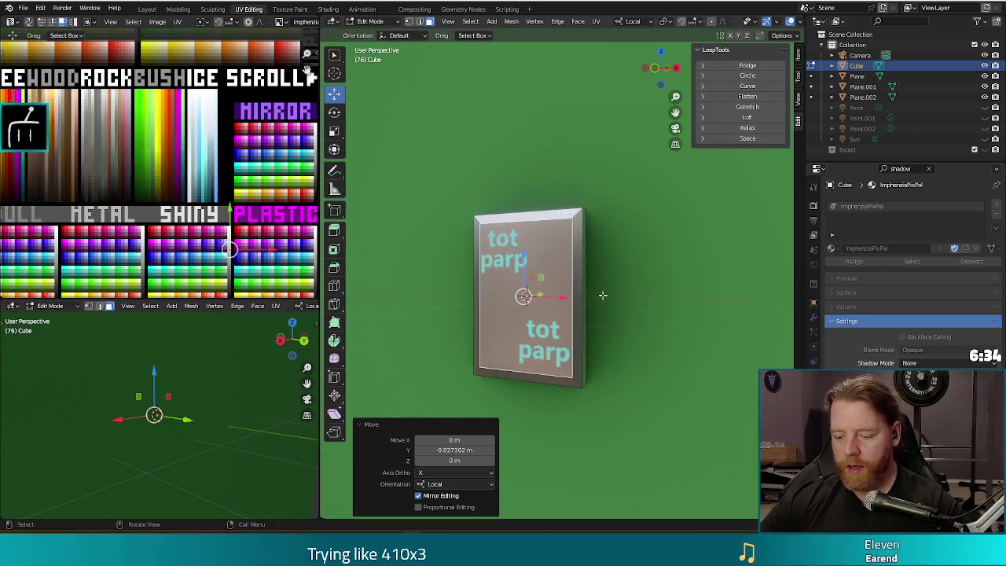
key(Tab)
right_click(632, 264)
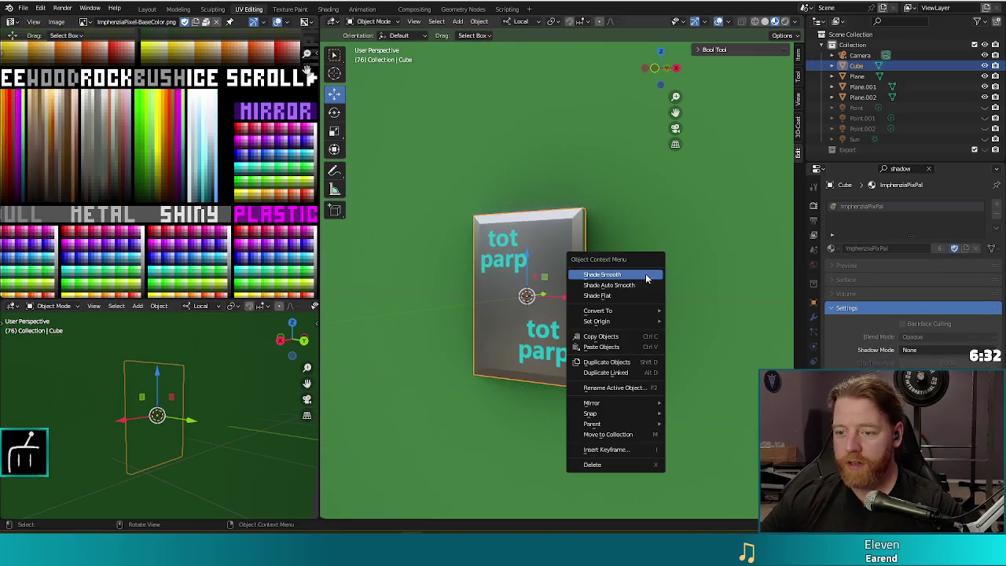
Apply Shade Smooth to the card, check it in a render, and re-enter Edit Mode.
click(621, 275)
key(F12)
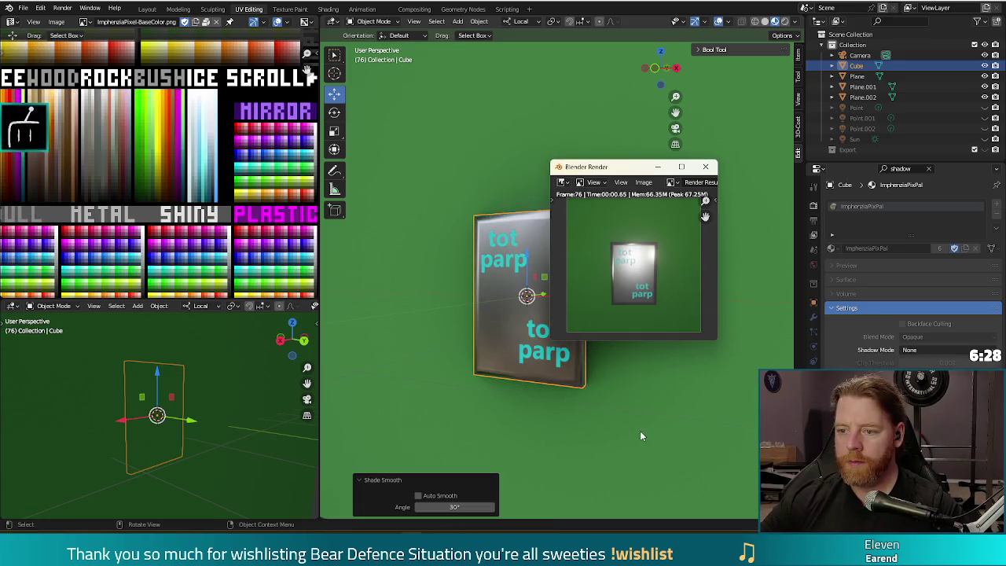
click(705, 166)
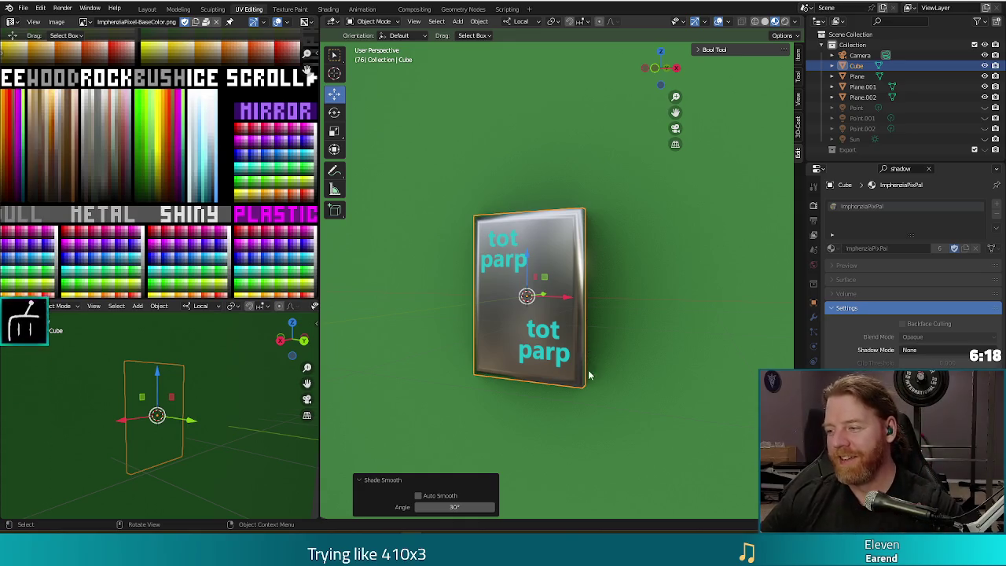
key(Tab)
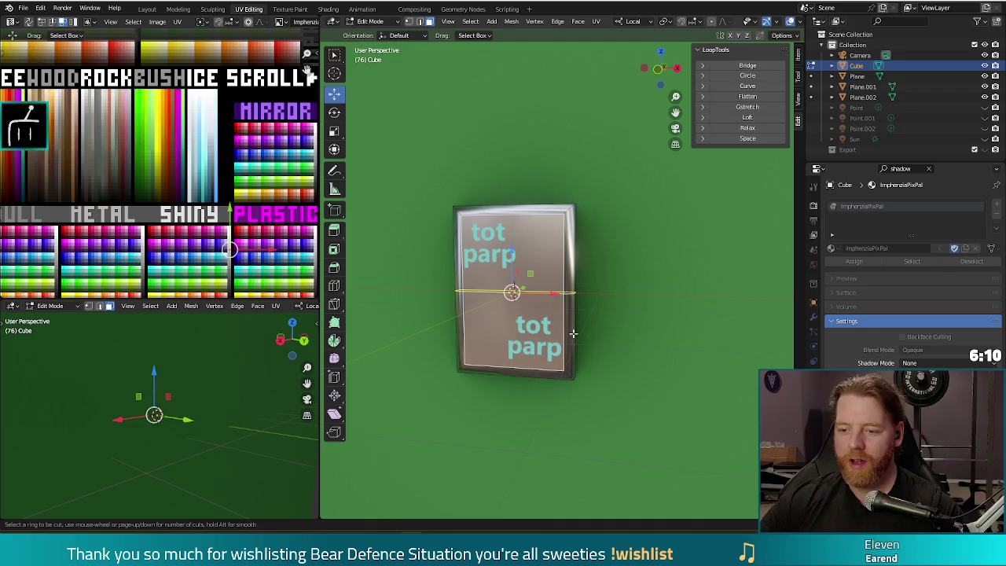
Add one centred loop cut across the card's front and check it in a render preview.
click(567, 375)
right_click(567, 375)
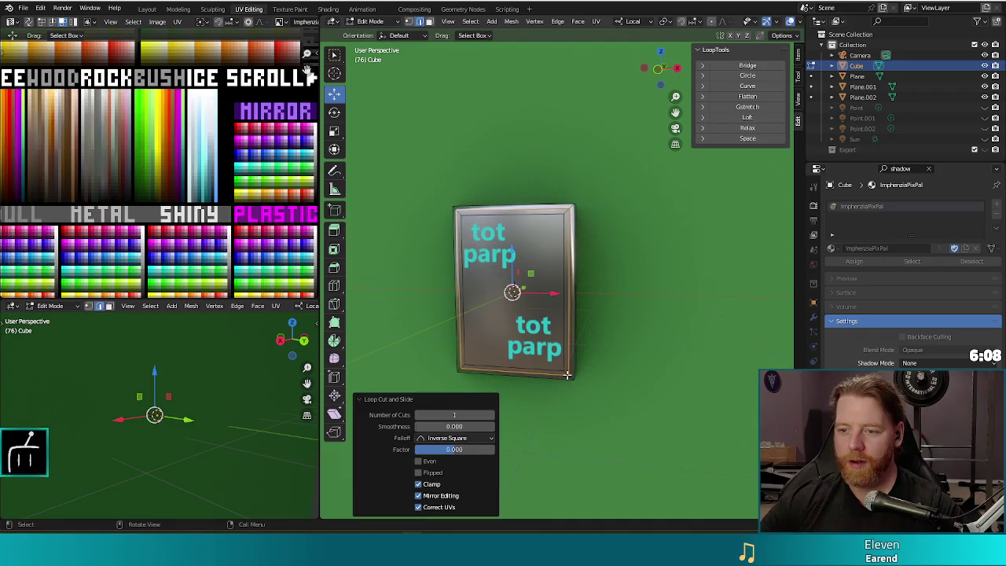
key(F12)
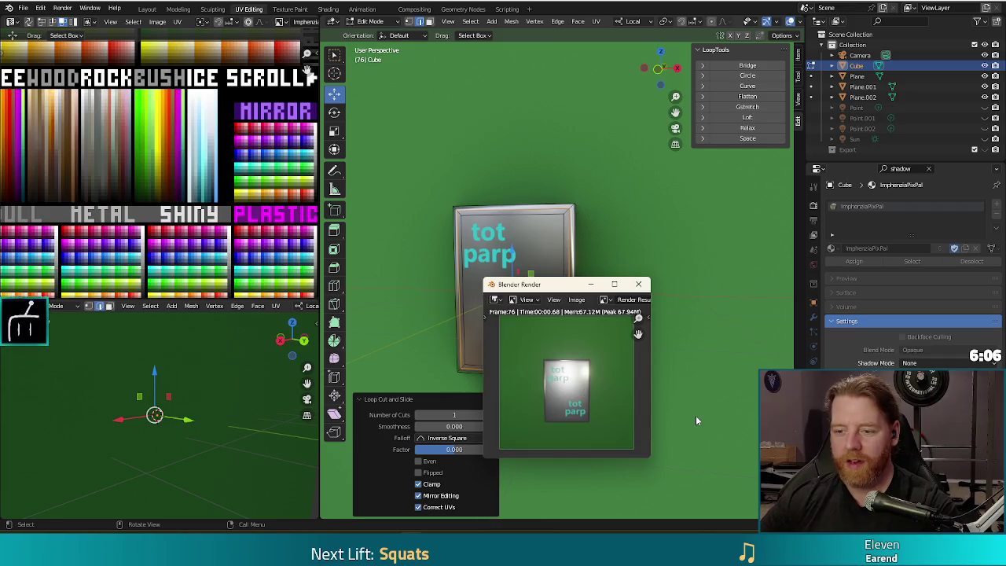
click(639, 286)
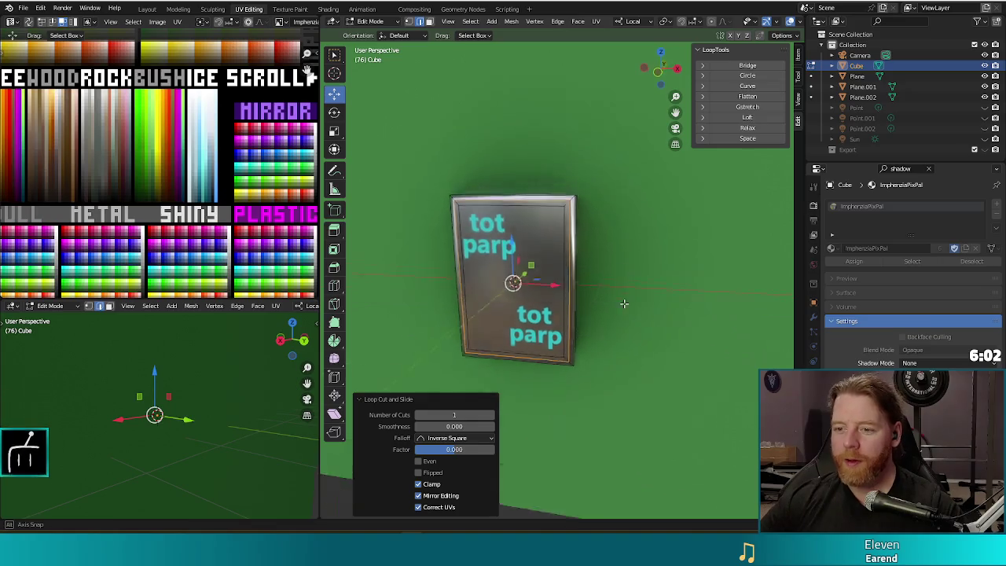
scroll(626, 290, down, 2)
scroll(601, 358, down, 4)
mouse_move(600, 358)
mouse_down()
mouse_move(634, 332)
mouse_move(696, 369)
mouse_move(662, 358)
mouse_move(592, 285)
mouse_move(639, 311)
mouse_up()
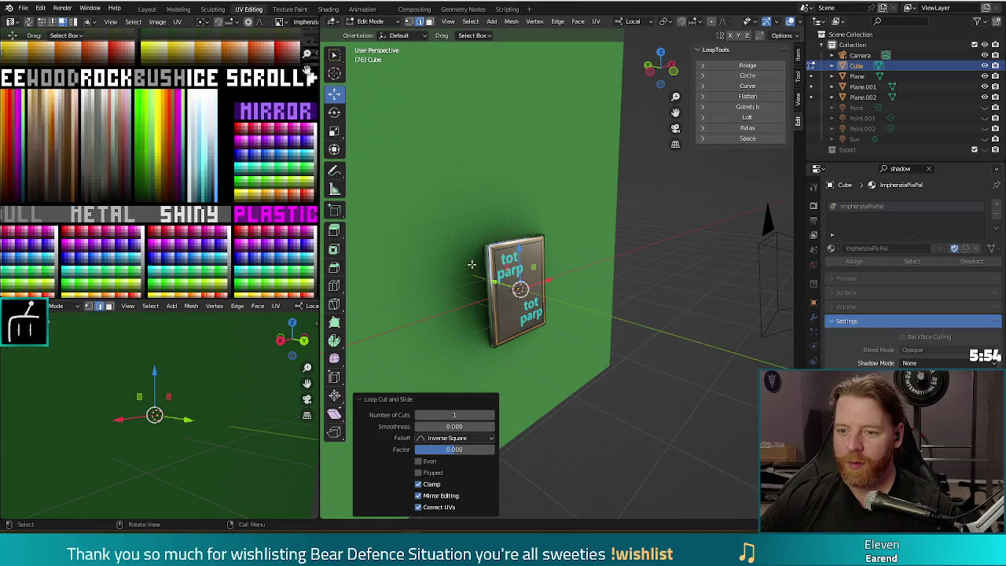
Scale the card's mesh to 0.257 along its local Y axis.
mouse_move(476, 263)
mouse_down()
mouse_move(511, 291)
mouse_move(602, 310)
mouse_move(591, 353)
mouse_move(618, 279)
mouse_move(593, 323)
mouse_up()
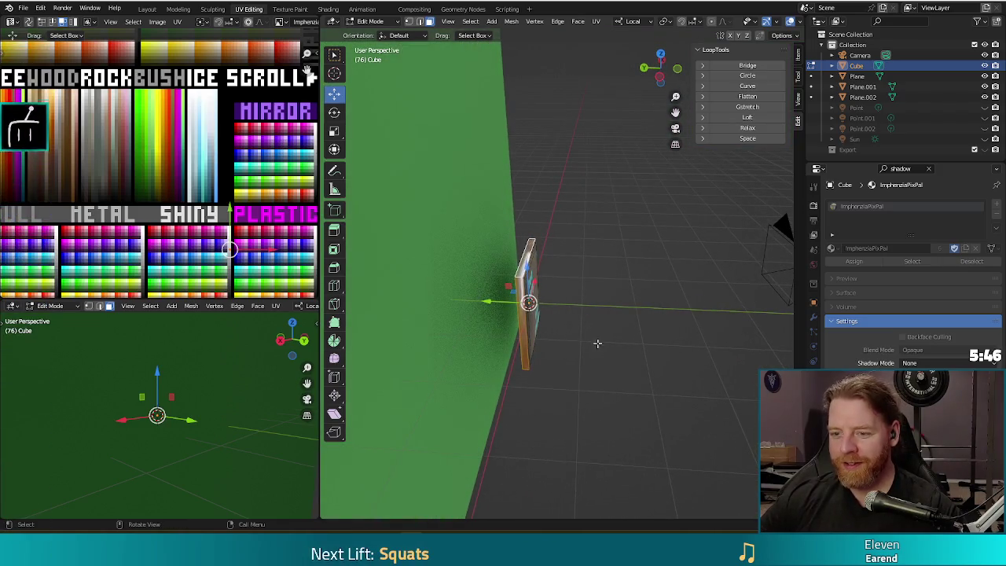
key(s)
key(y)
key(y)
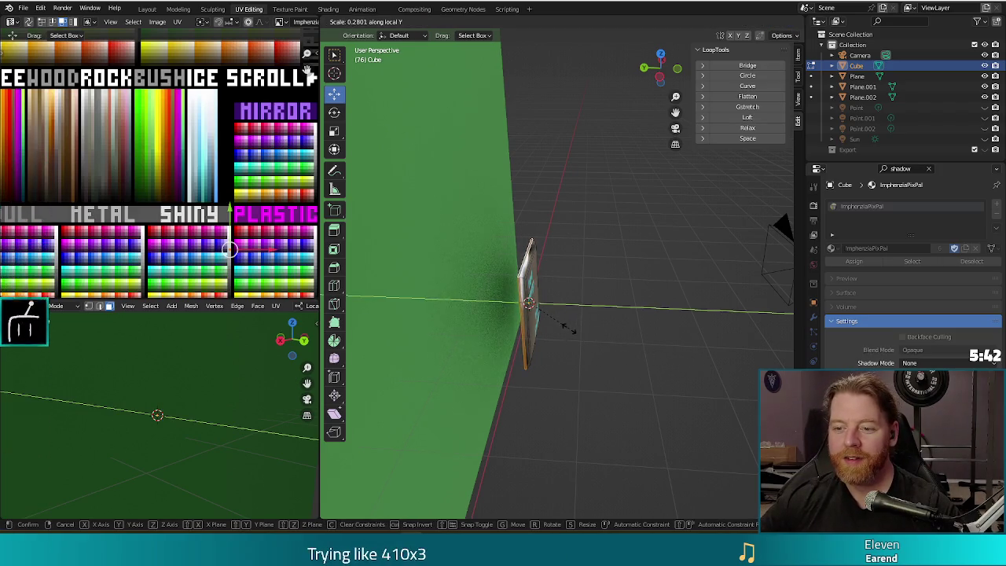
click(570, 331)
drag(618, 344, 476, 307)
Check the thinner card in a render, return to Object Mode and select Plane.002.
key(F12)
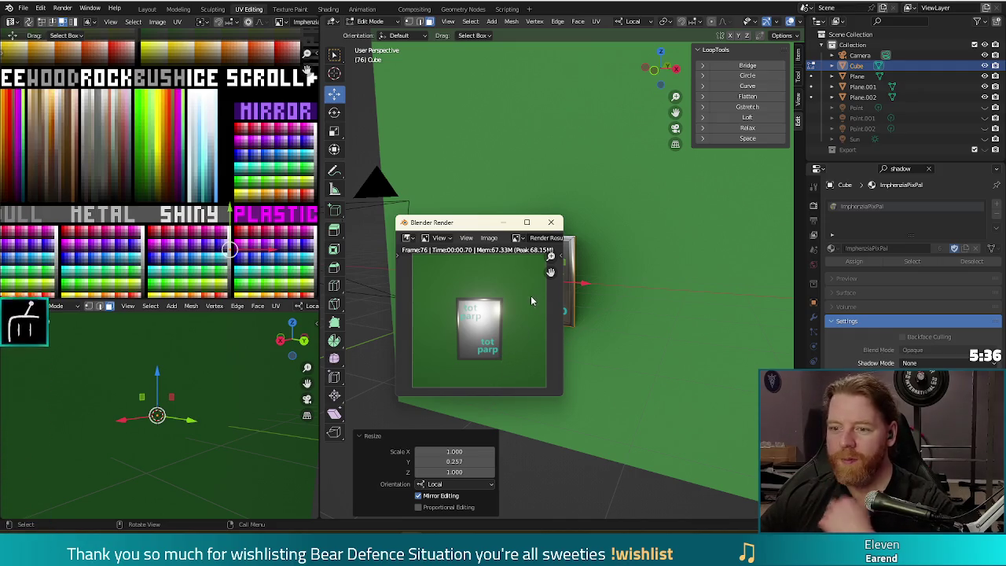
click(551, 221)
key(Tab)
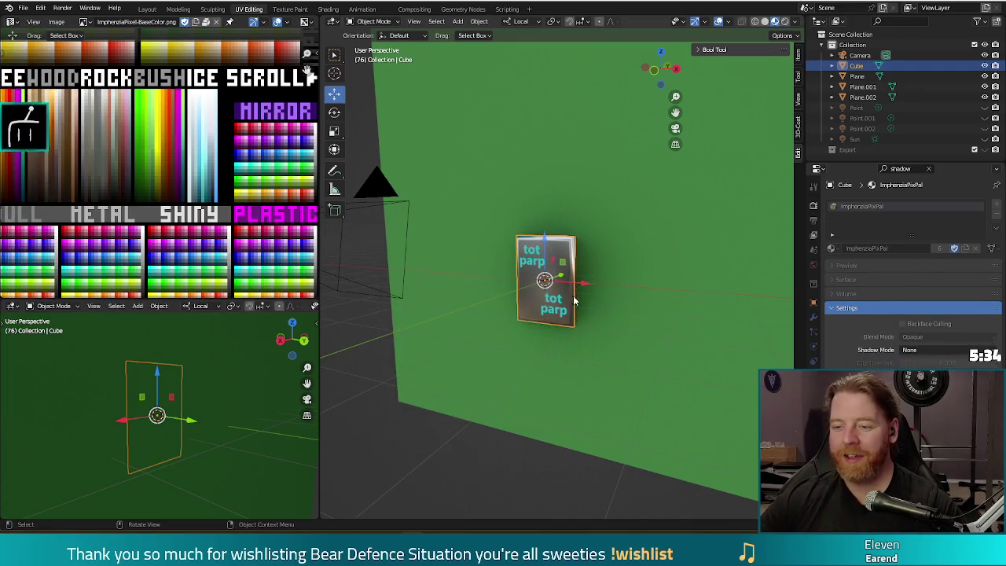
click(554, 309)
Join Plane.001, Plane.002 and the Cube into one object and preview the render.
shift+click(522, 250)
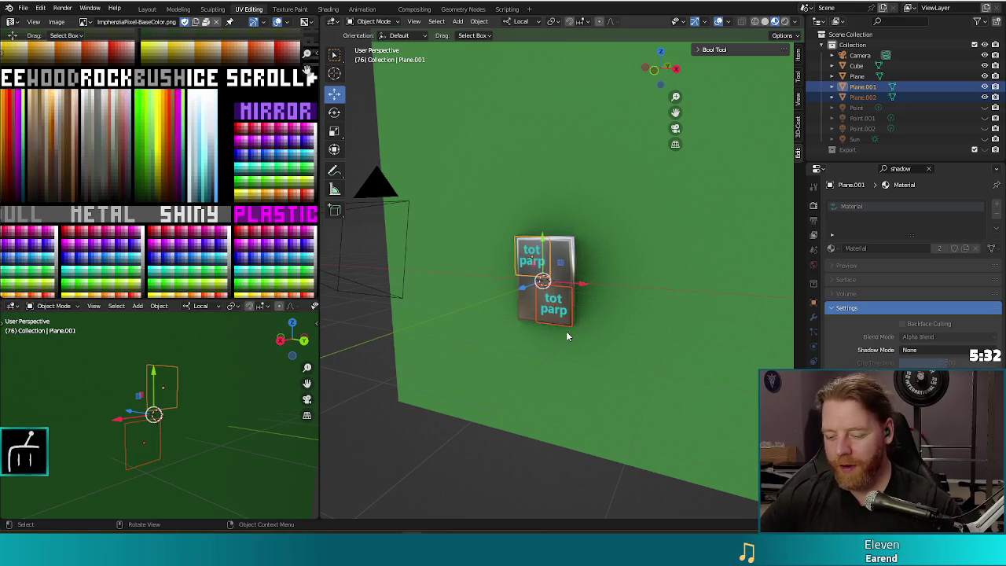
shift+click(566, 250)
key(ctrl+j)
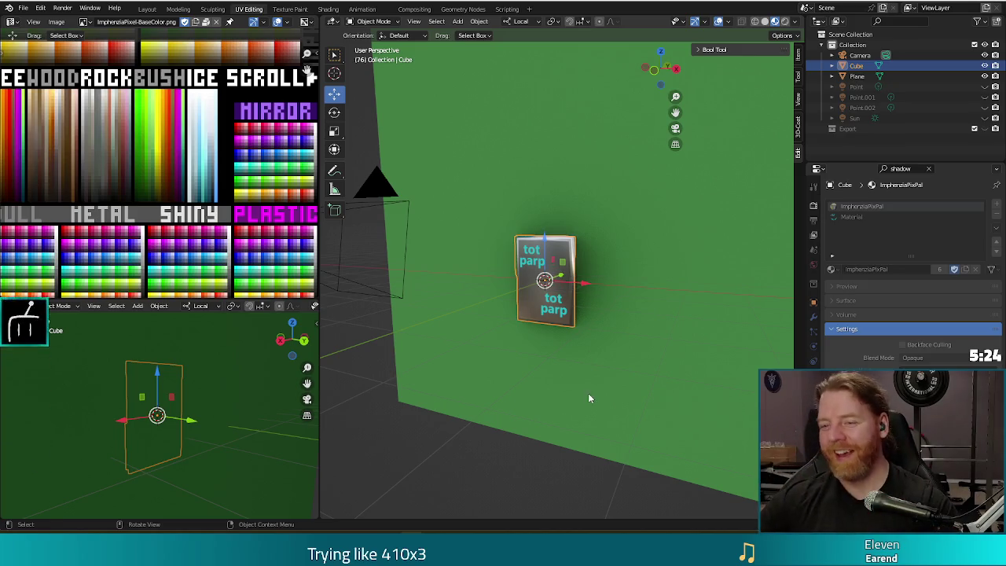
drag(590, 377, 601, 378)
key(F12)
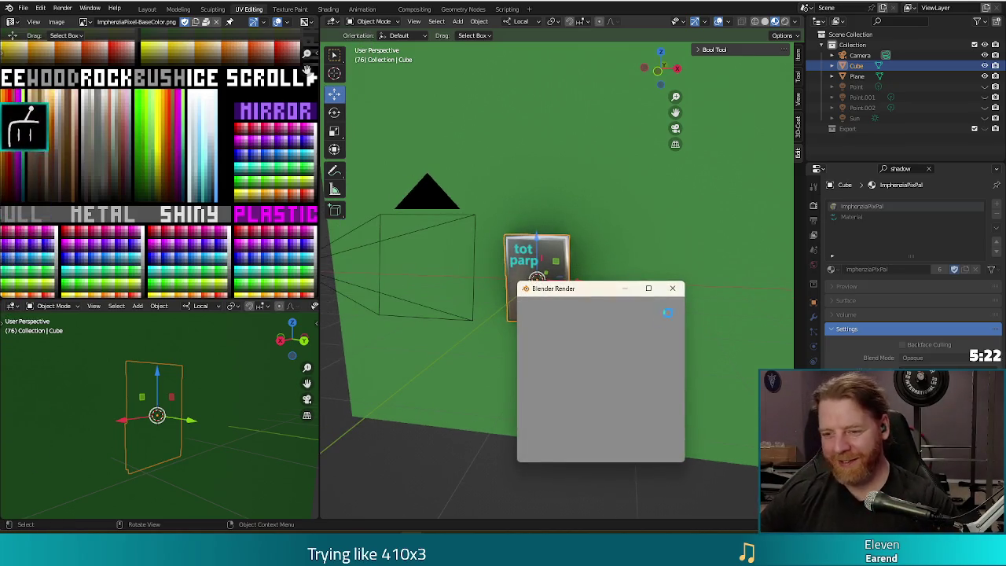
click(669, 288)
mouse_move(653, 346)
mouse_down()
mouse_move(633, 350)
mouse_move(680, 342)
mouse_up()
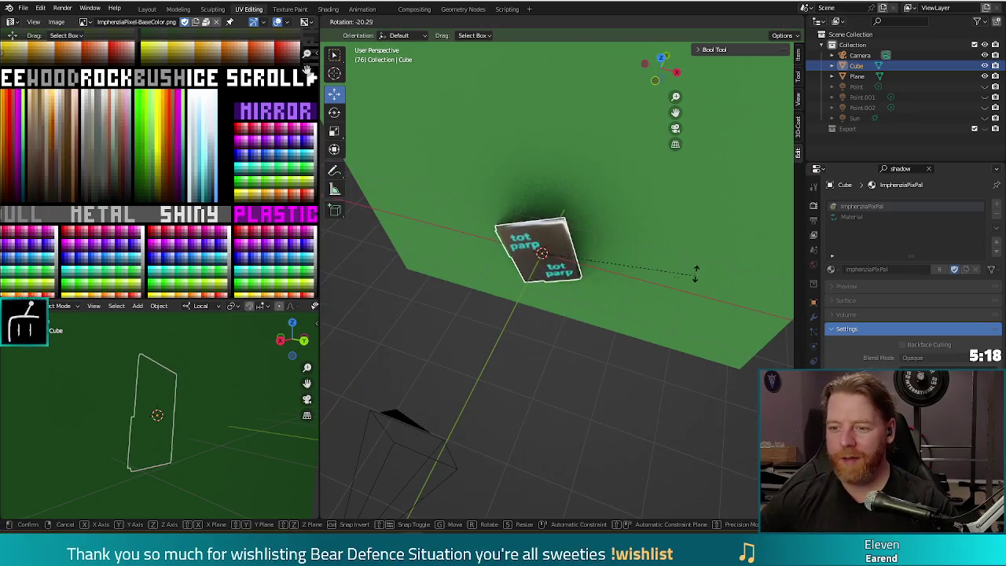
Rotate the card -24.1° about Z from the top view and check it in a render.
key(KP_7)
key(r)
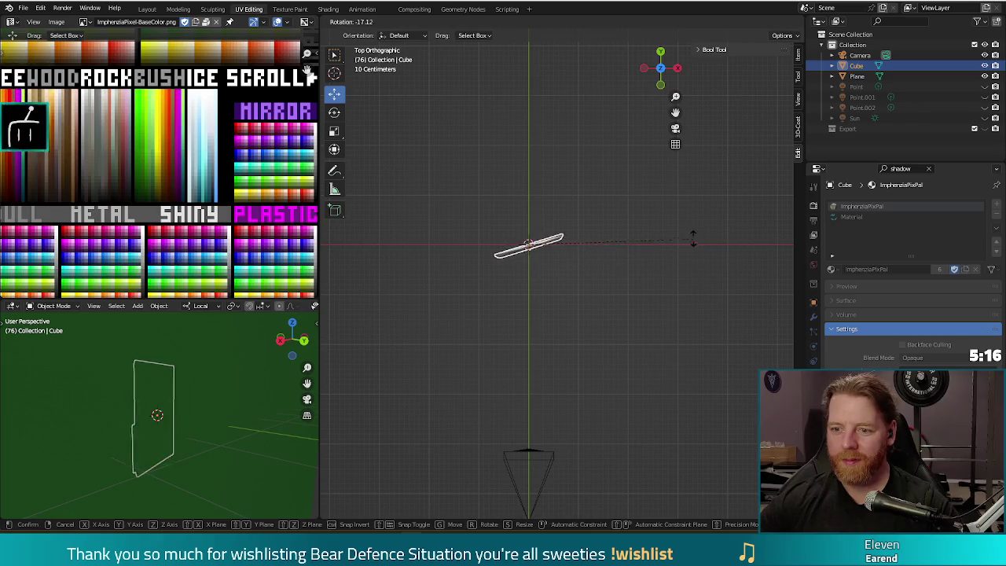
click(646, 301)
drag(645, 301, 607, 226)
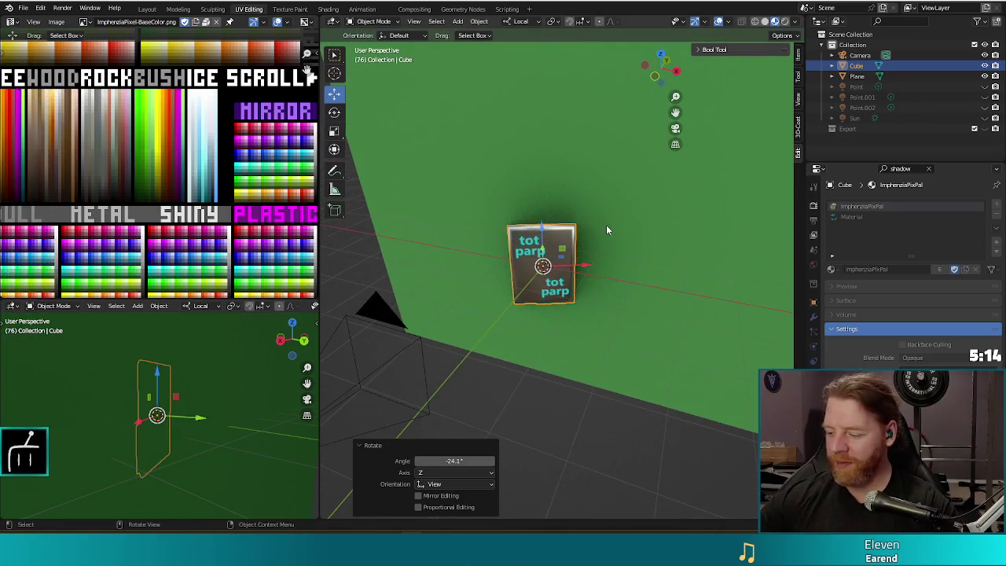
drag(609, 283, 620, 286)
key(F12)
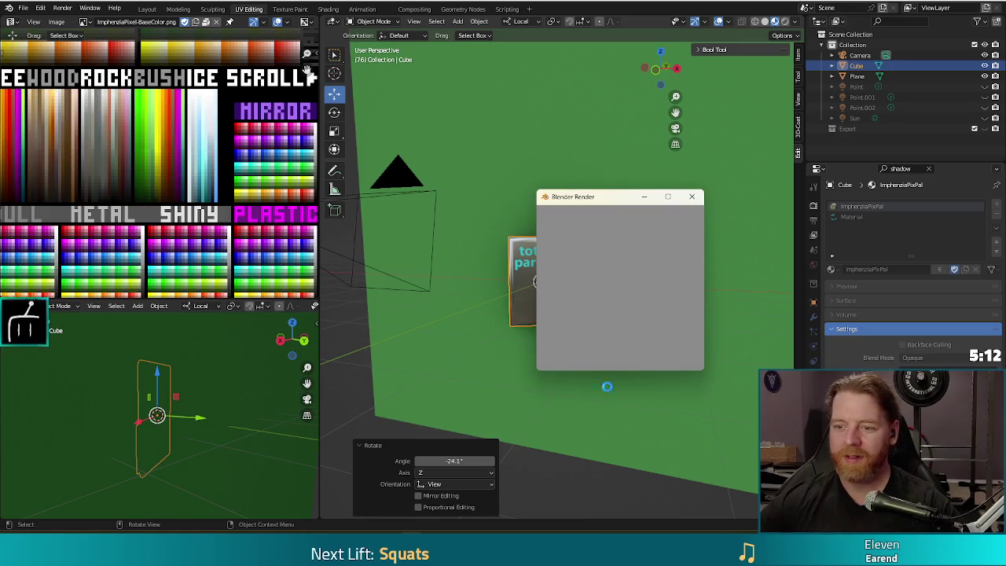
click(692, 197)
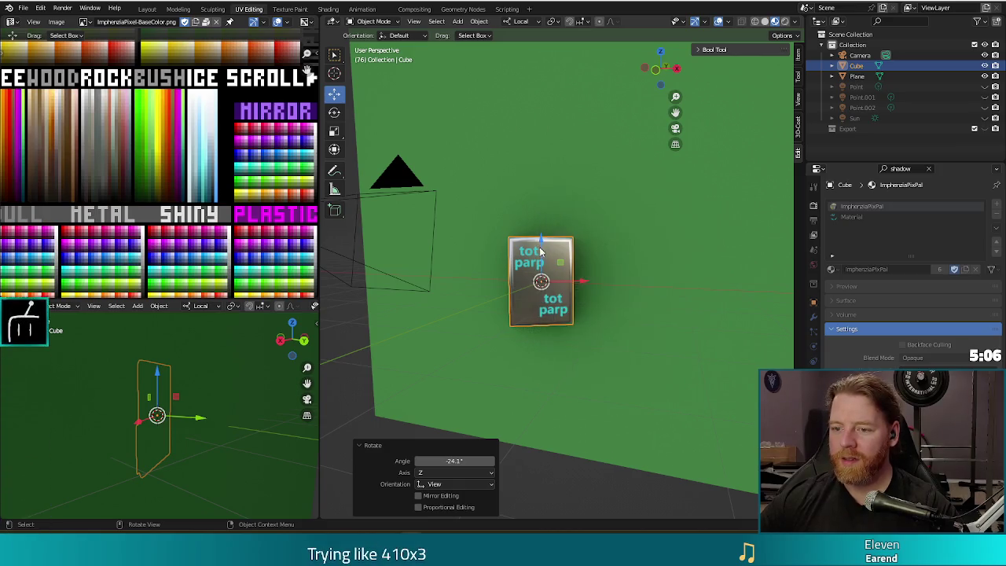
Raise the card 0.59857 m along local Z, face it front-on, and test-render it.
drag(541, 250, 657, 280)
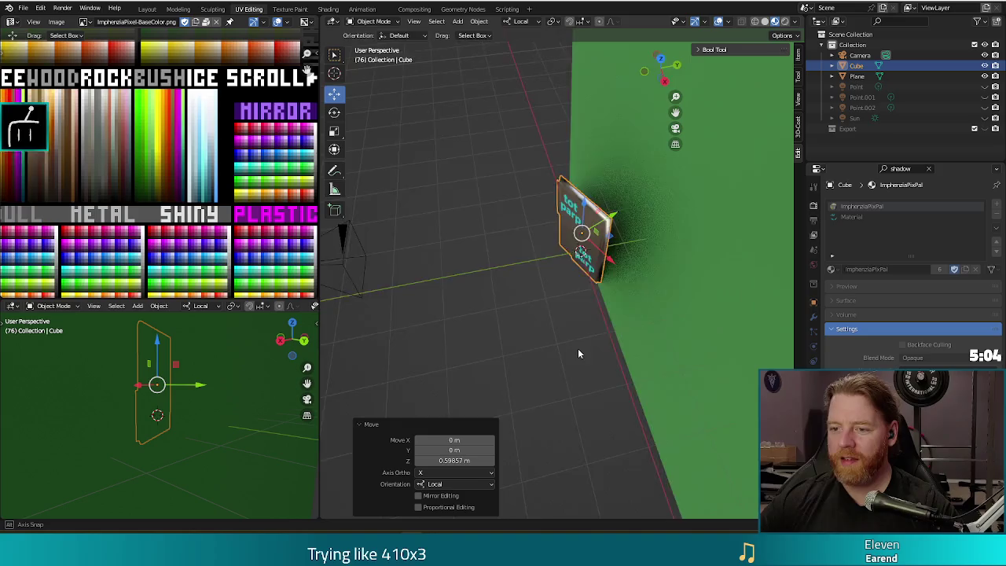
drag(578, 354, 683, 297)
key(F12)
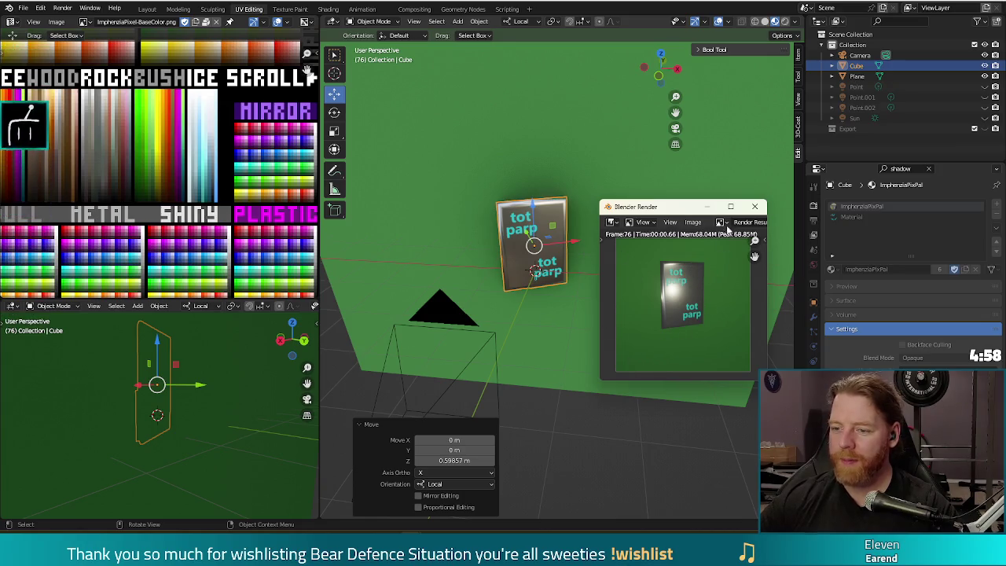
key(Escape)
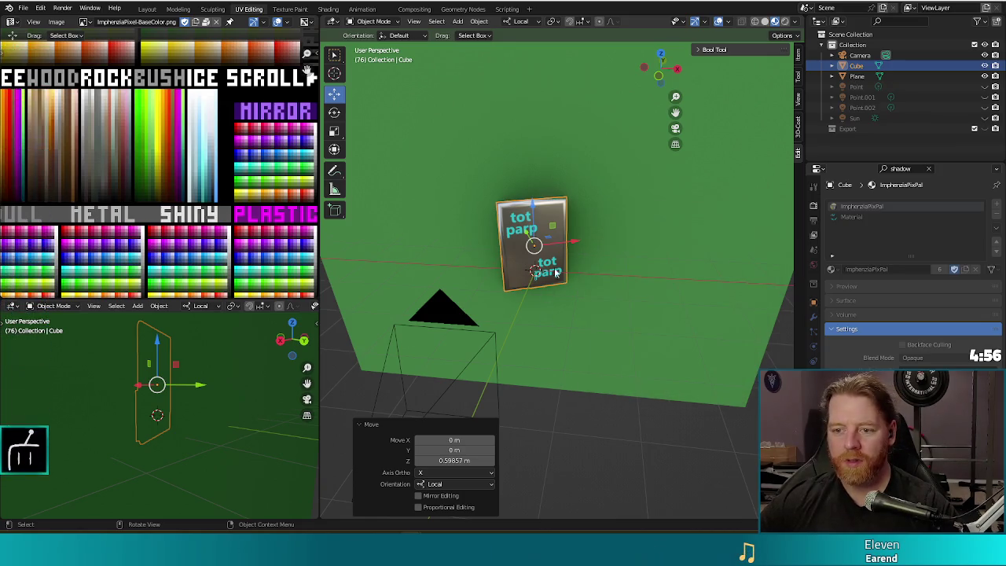
key(Tab)
key(Tab)
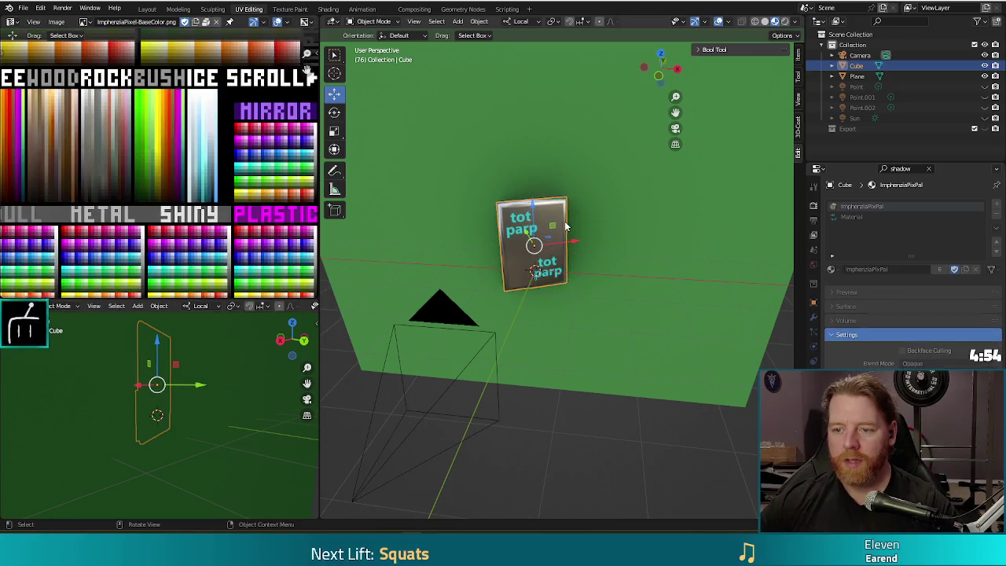
key(Tab)
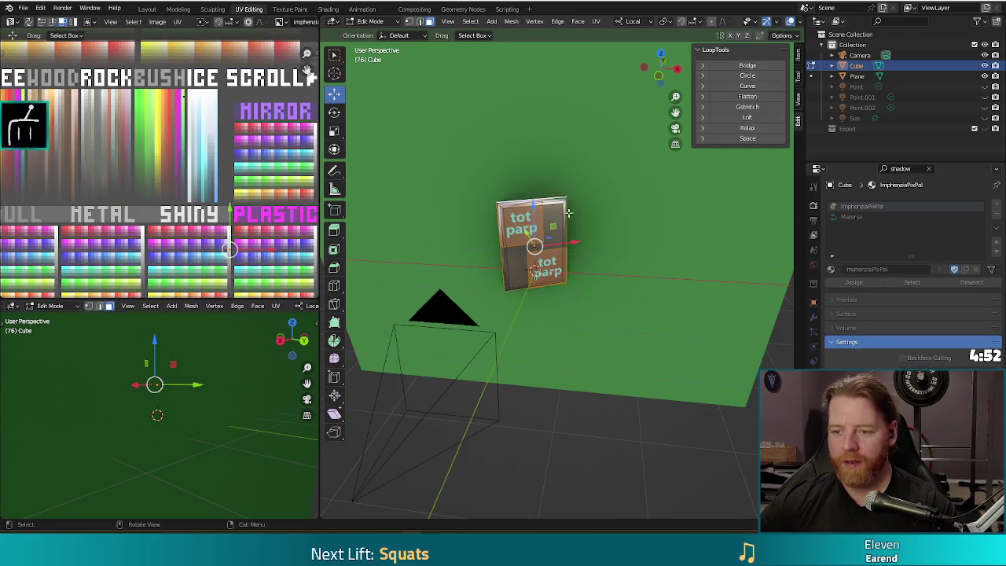
Select the card's linked UV island, slide it onto a different palette colour, and render.
click(569, 390)
key(l)
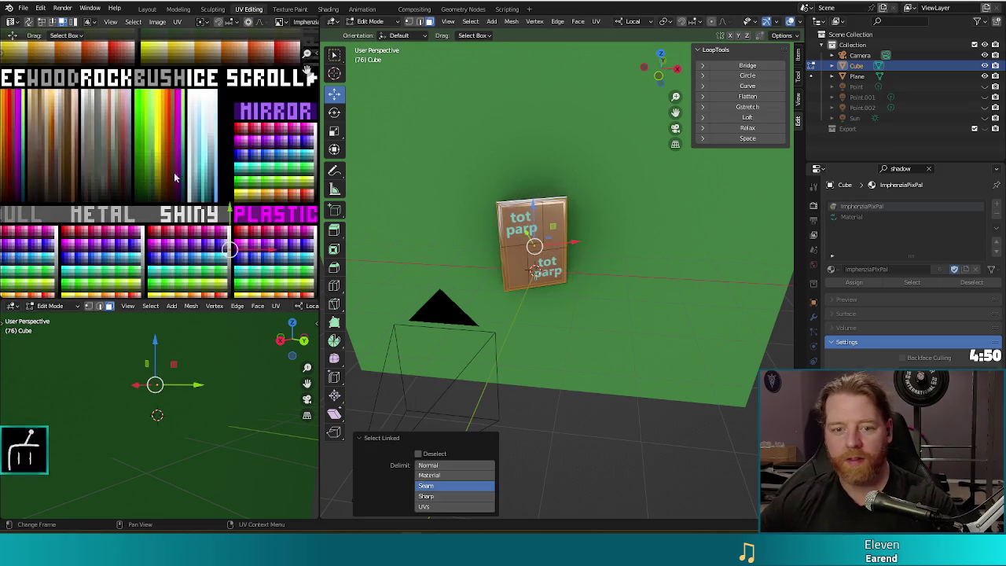
key(g)
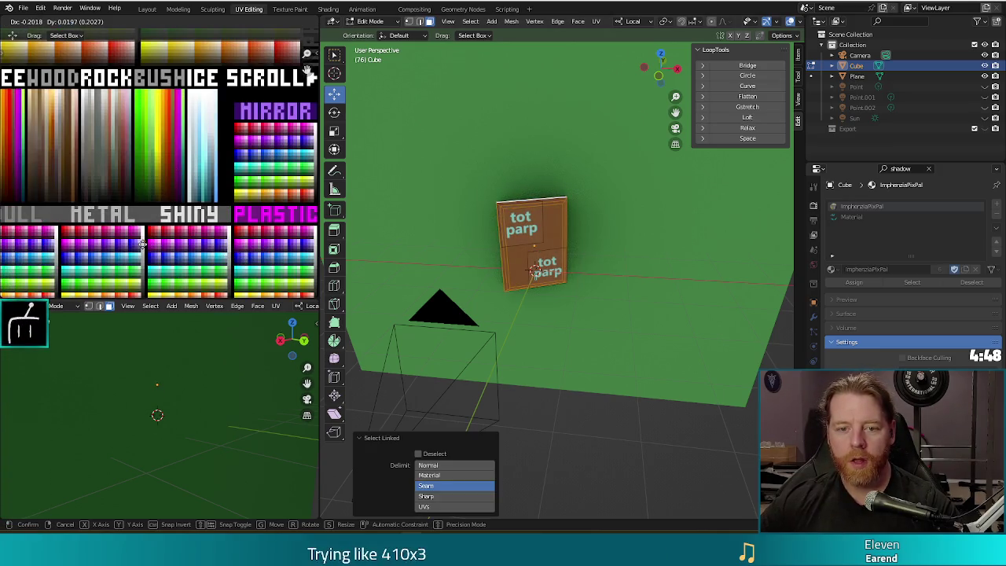
click(142, 244)
key(F12)
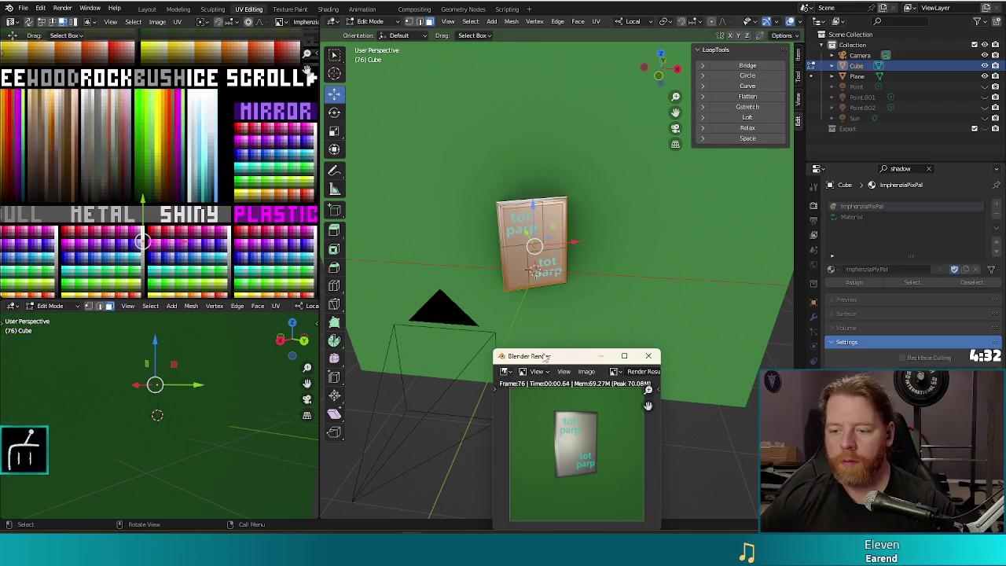
click(649, 356)
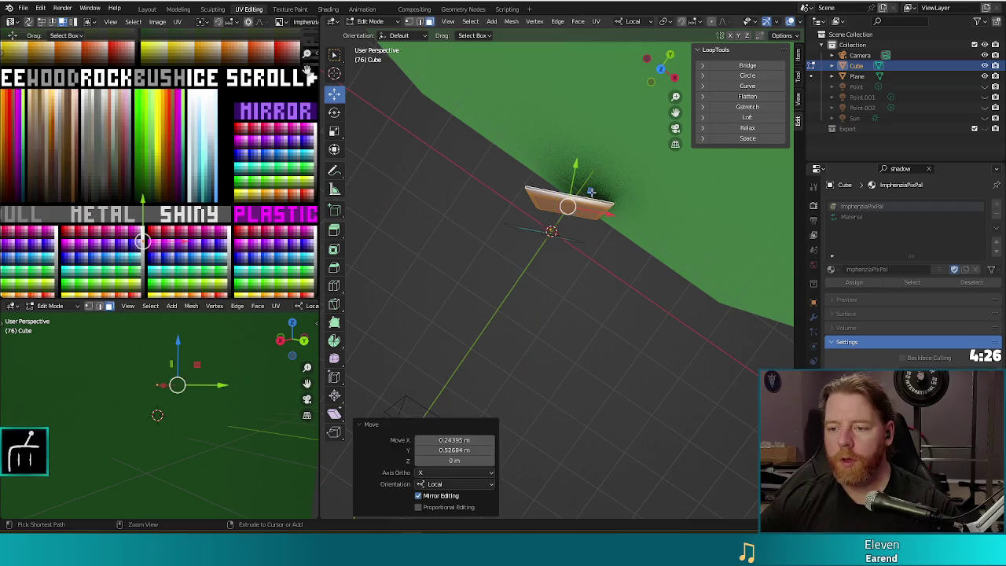
In Object Mode, move the card up and left, checking placement in two test renders.
key(Tab)
drag(574, 216, 597, 179)
key(F12)
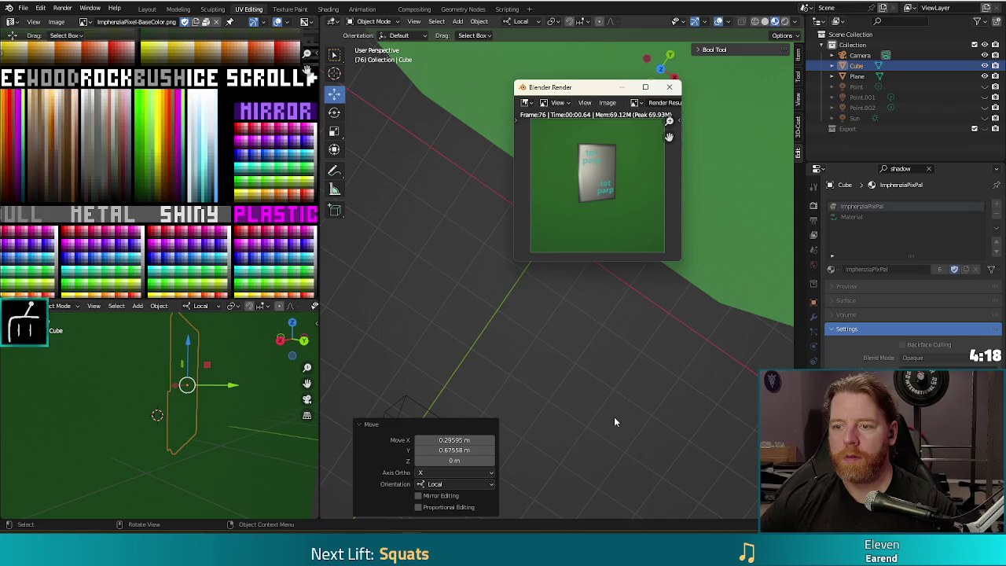
click(675, 88)
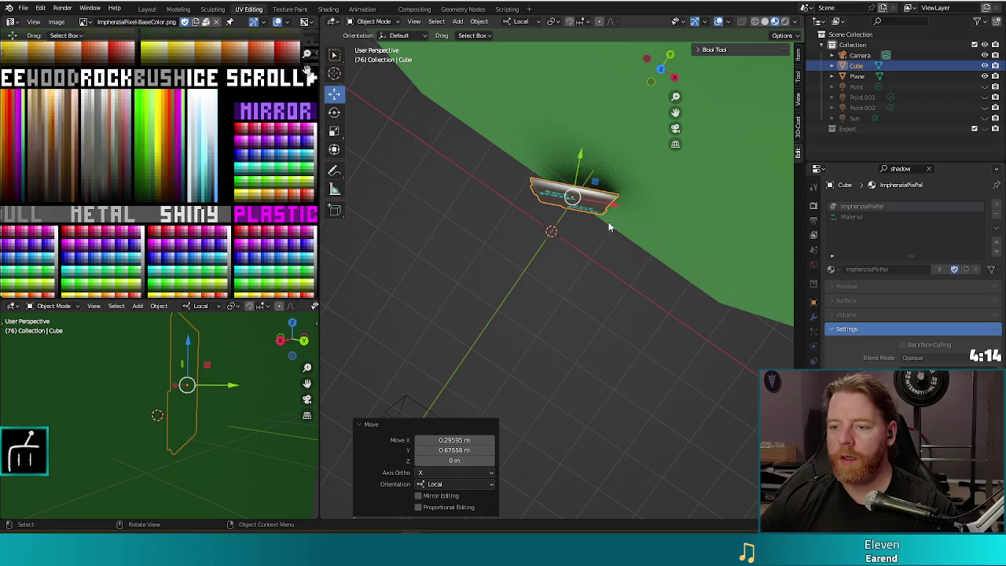
drag(614, 207, 597, 196)
key(F12)
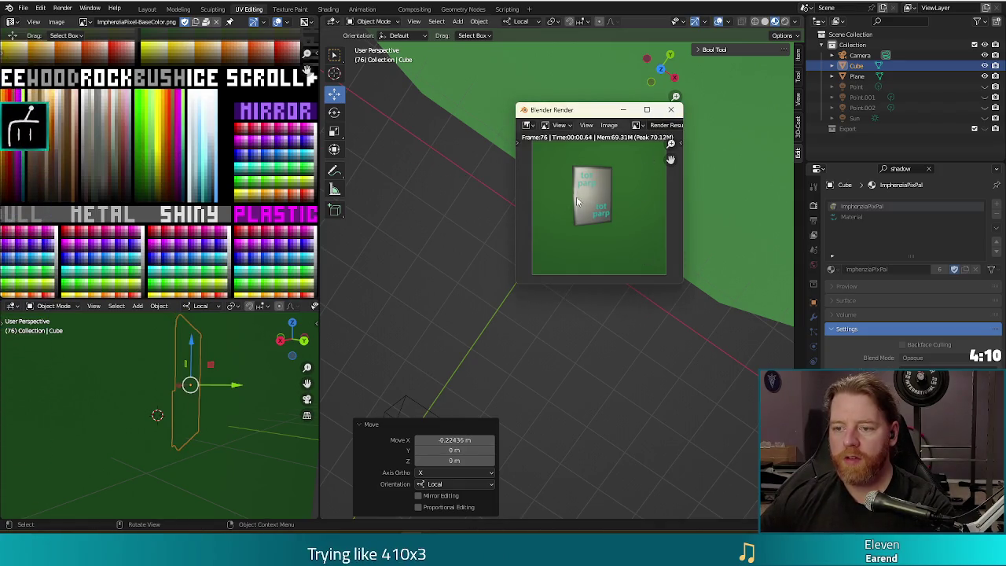
key(Escape)
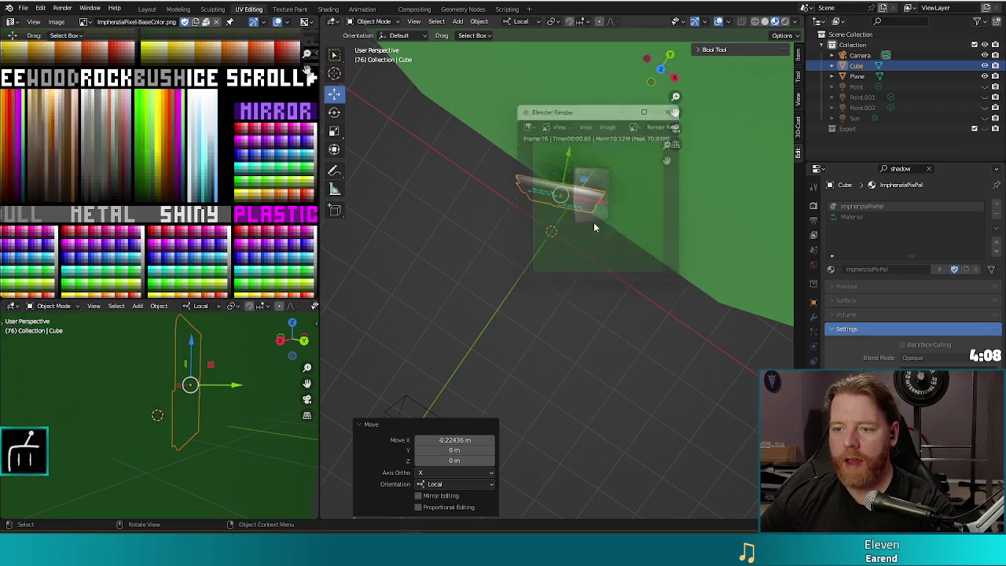
Nudge the card twice along its local X axis, rendering after each move.
key(g)
key(x)
key(Return)
key(F12)
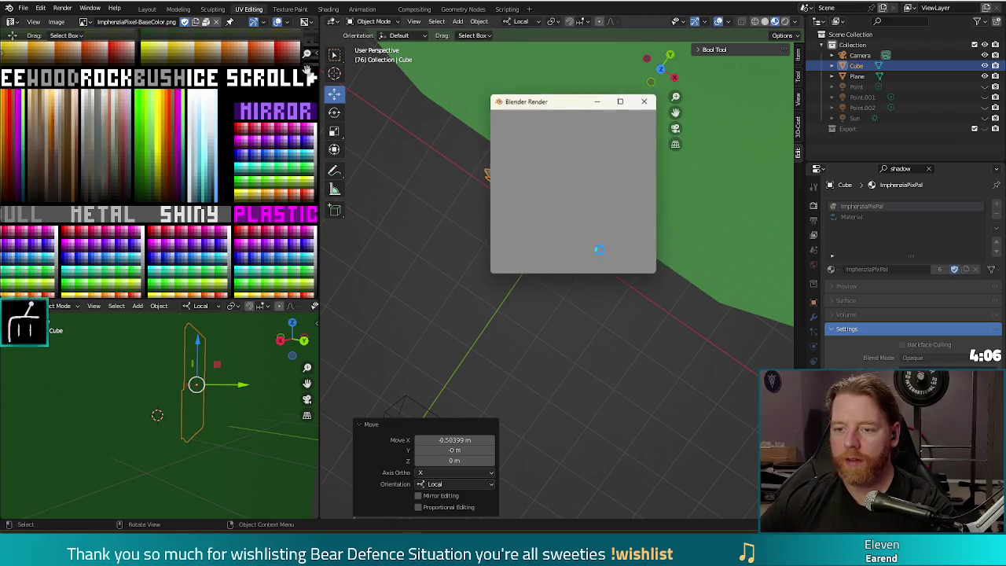
click(645, 102)
key(g)
key(x)
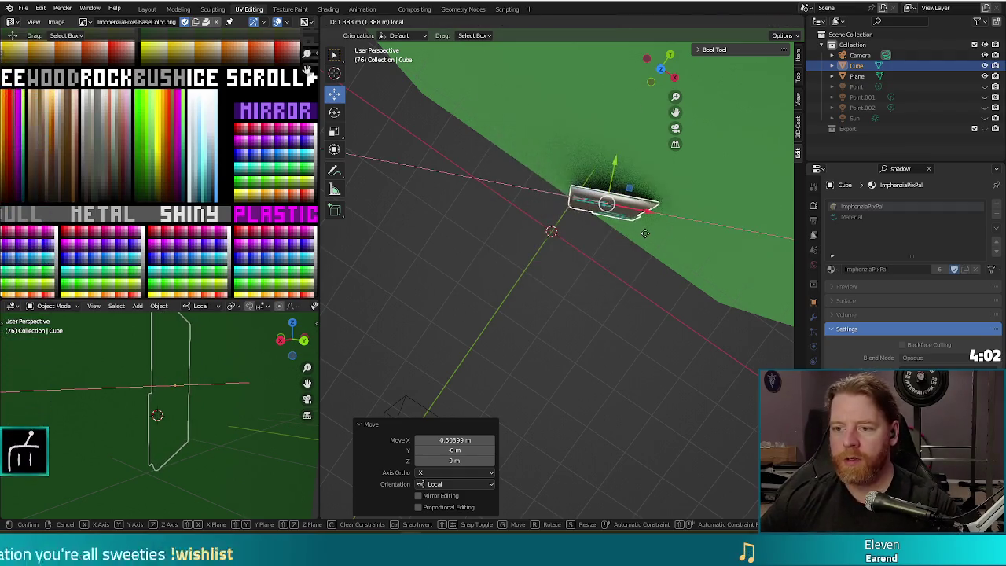
key(Return)
key(F12)
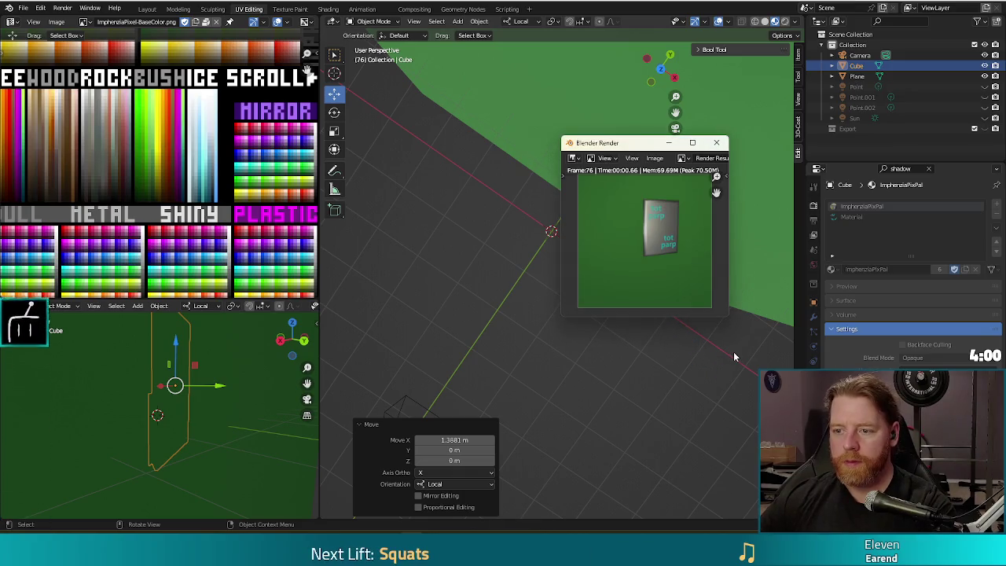
click(718, 143)
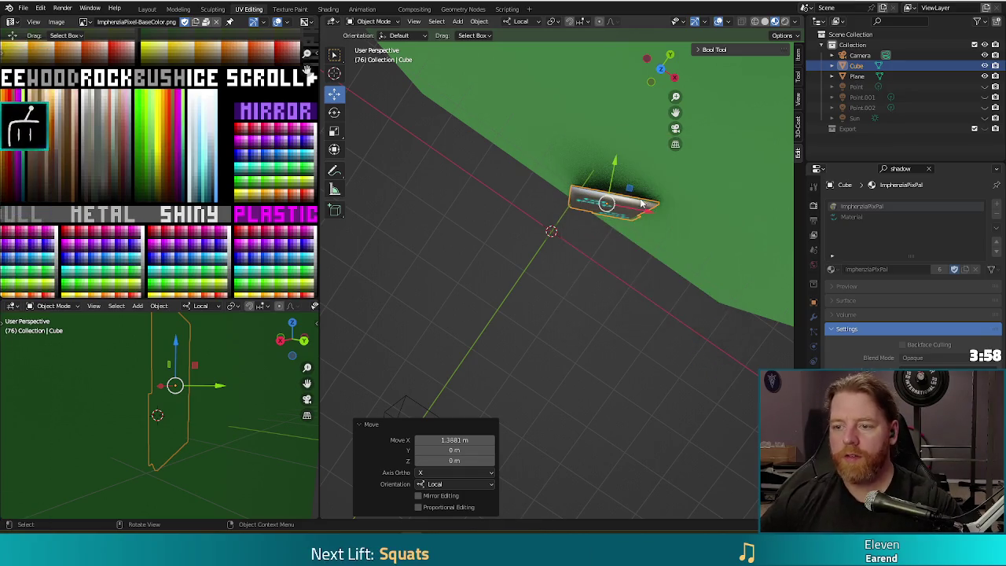
Slide the card back to -0.60761 m on local X, render, then face it and enter Edit Mode.
drag(648, 210, 612, 206)
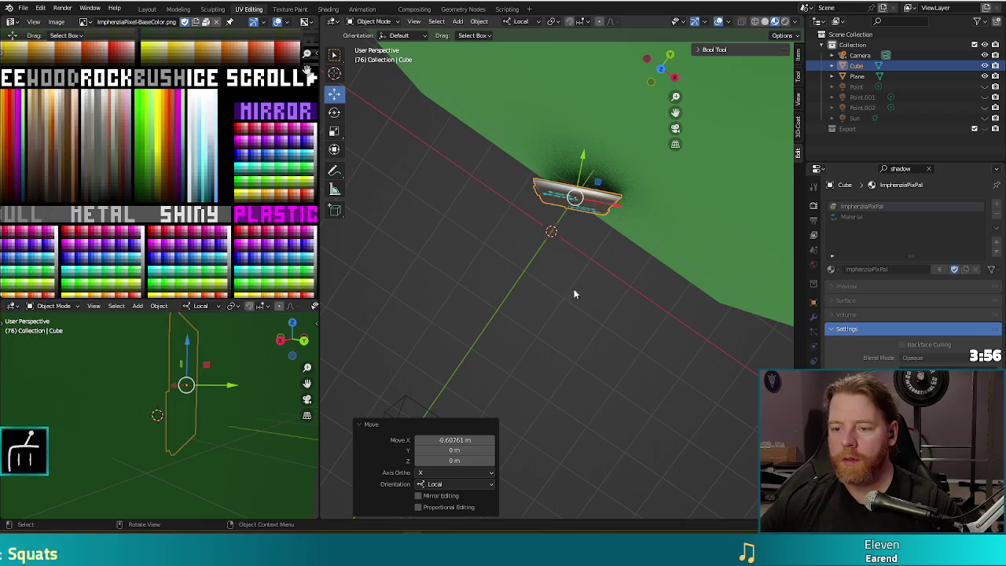
key(F12)
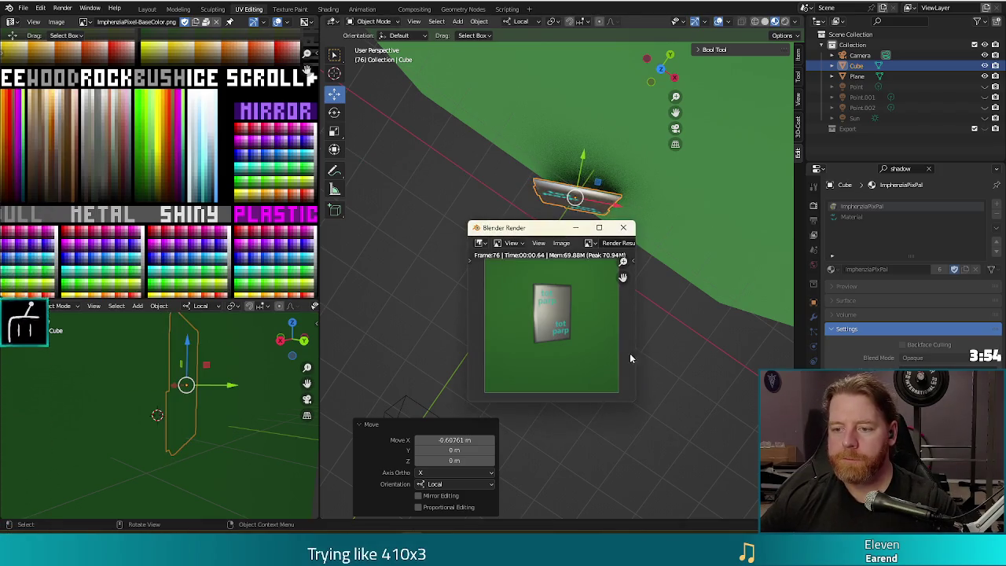
click(627, 227)
drag(603, 232, 596, 162)
scroll(596, 168, up, 4)
key(Tab)
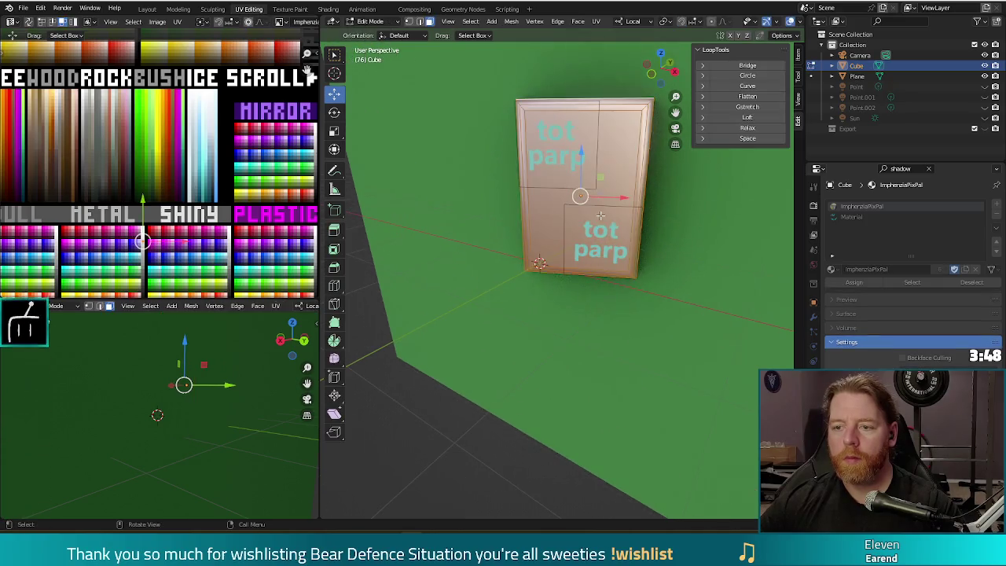
Select the card's front face and scale it down to 0.940.
click(624, 135)
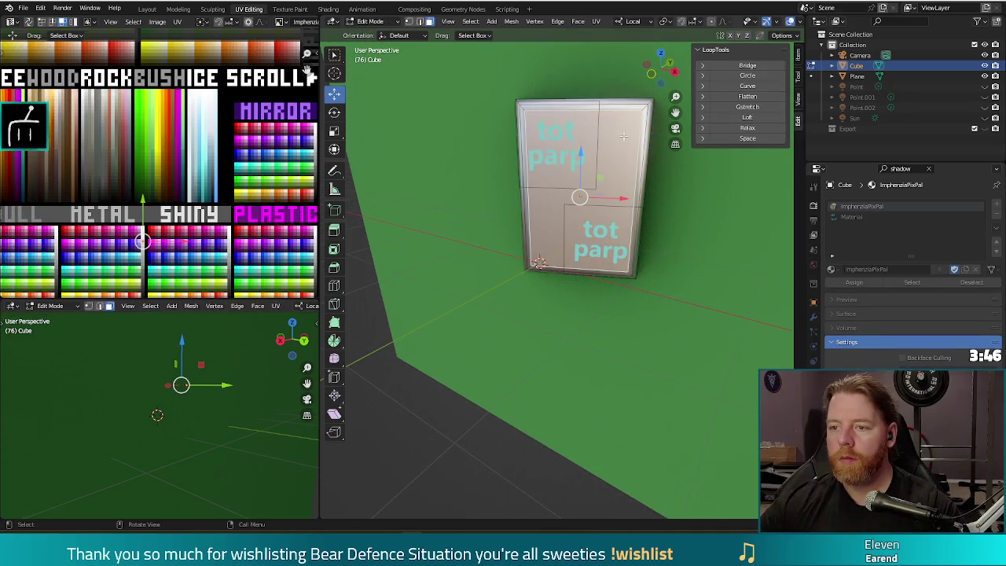
key(s)
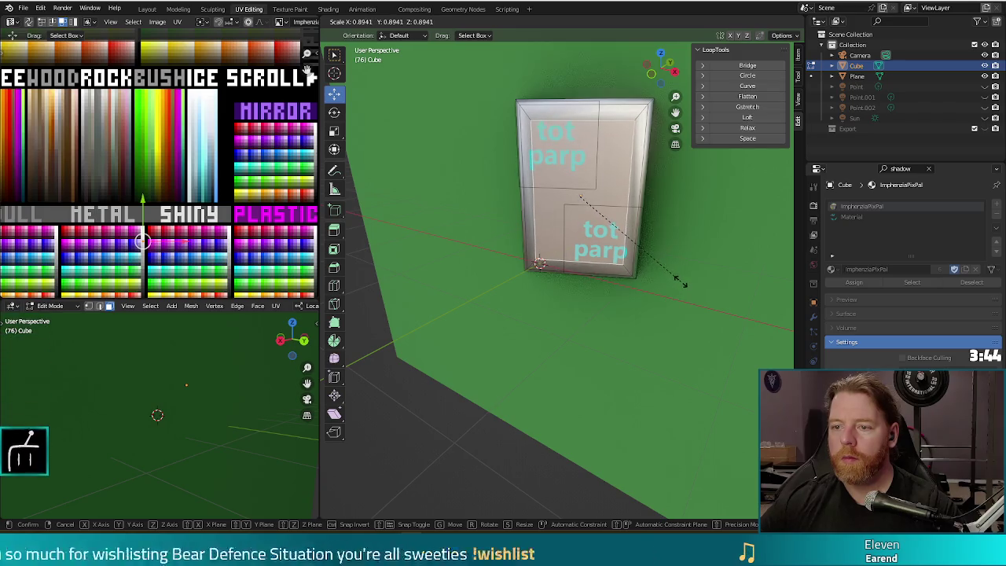
click(664, 211)
key(s)
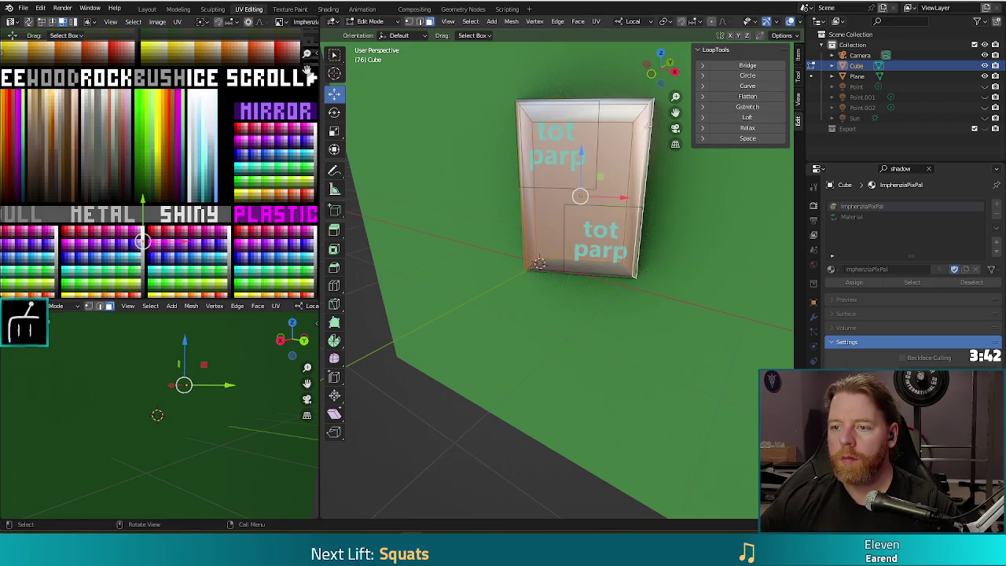
click(686, 258)
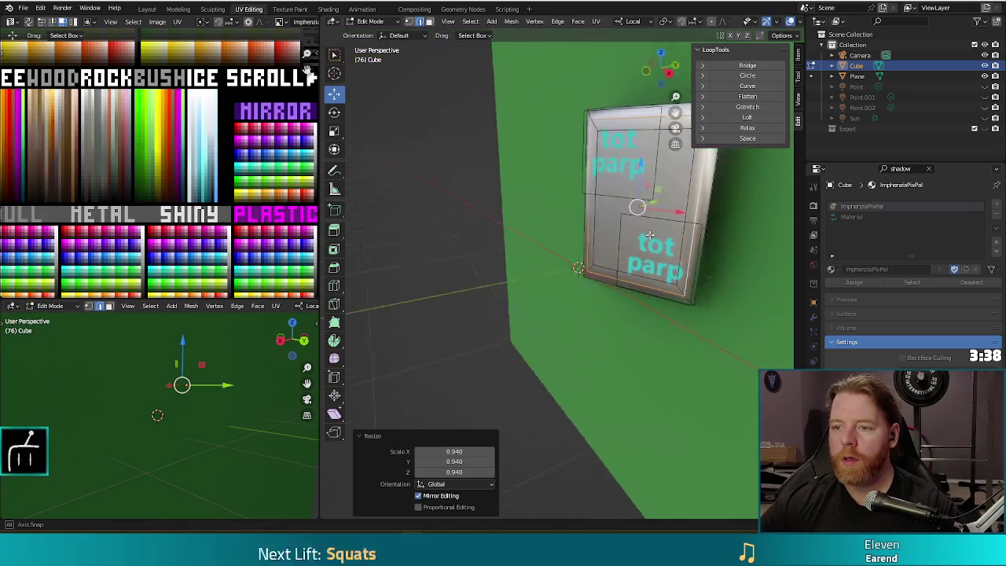
Nudge the card faces slightly along Y and check the result in two render previews.
scroll(597, 279, down, 3)
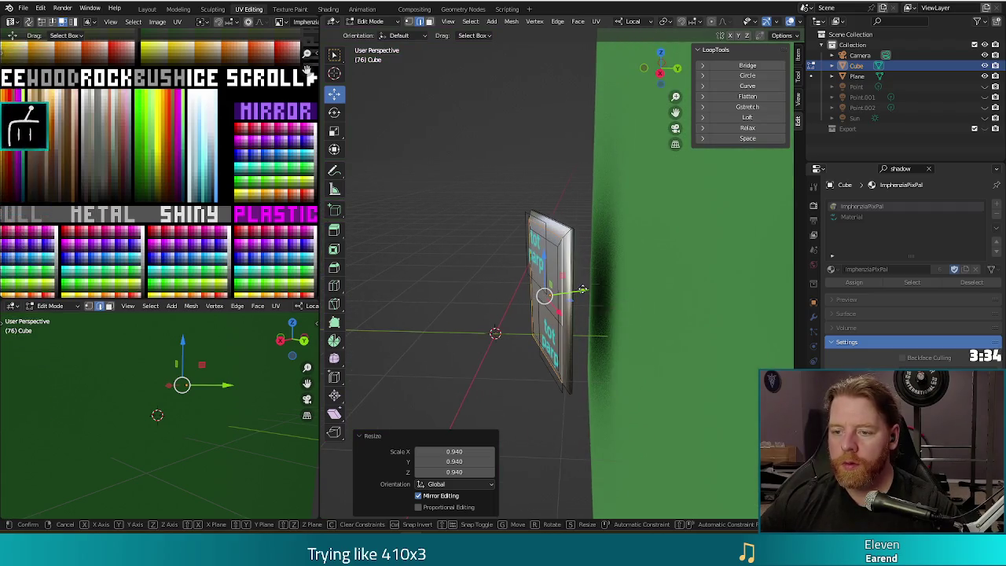
key(g)
key(y)
key(y)
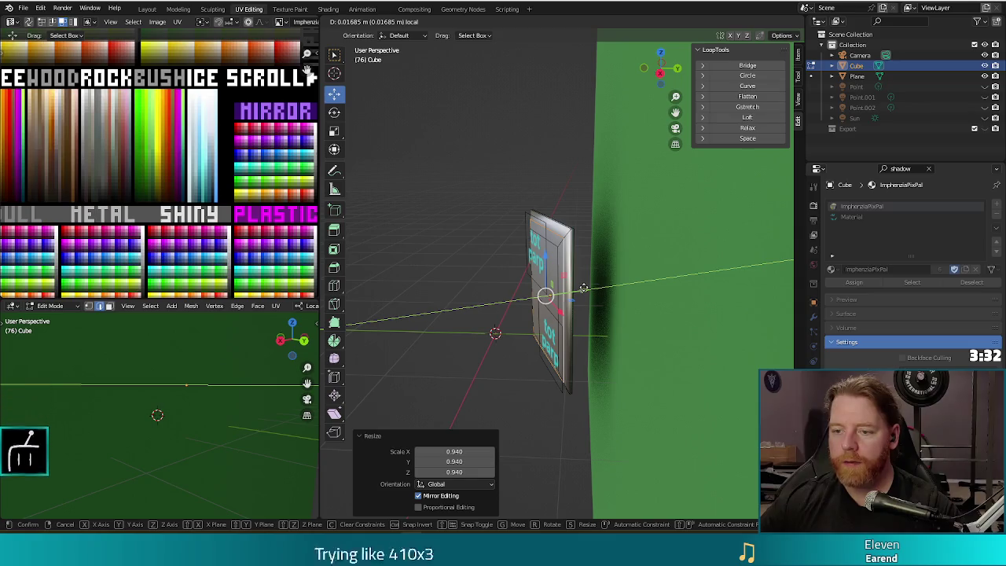
click(583, 288)
key(F12)
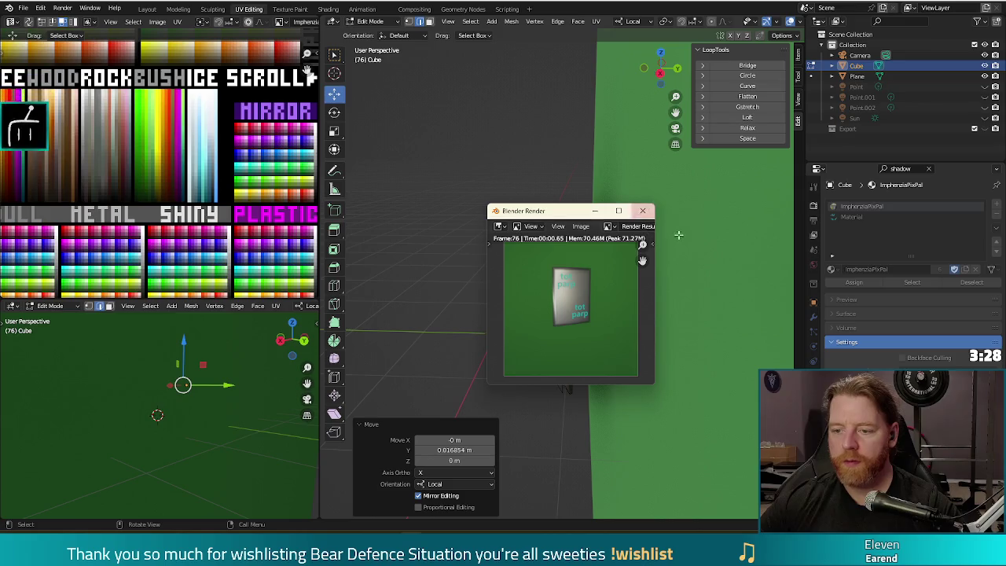
click(643, 211)
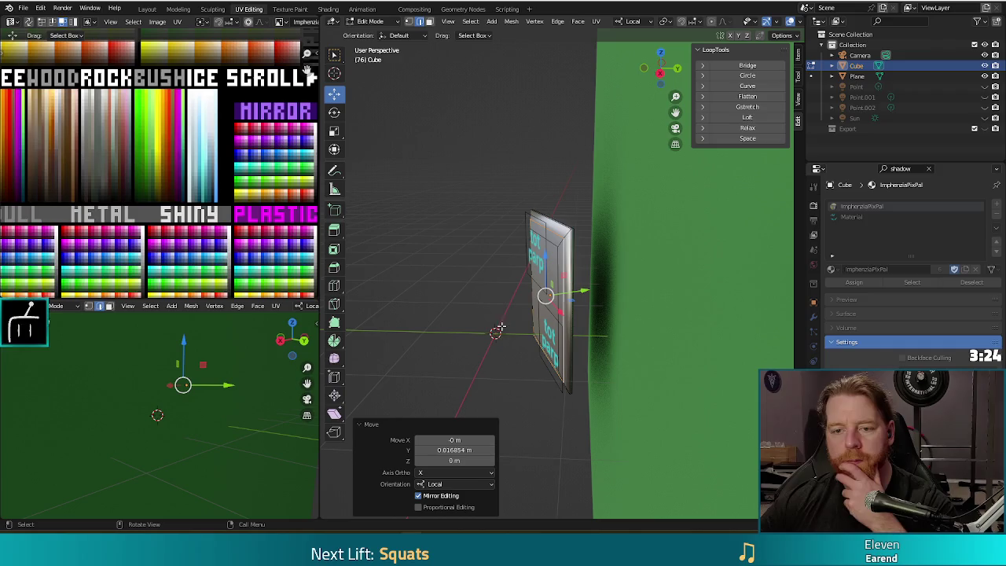
key(F12)
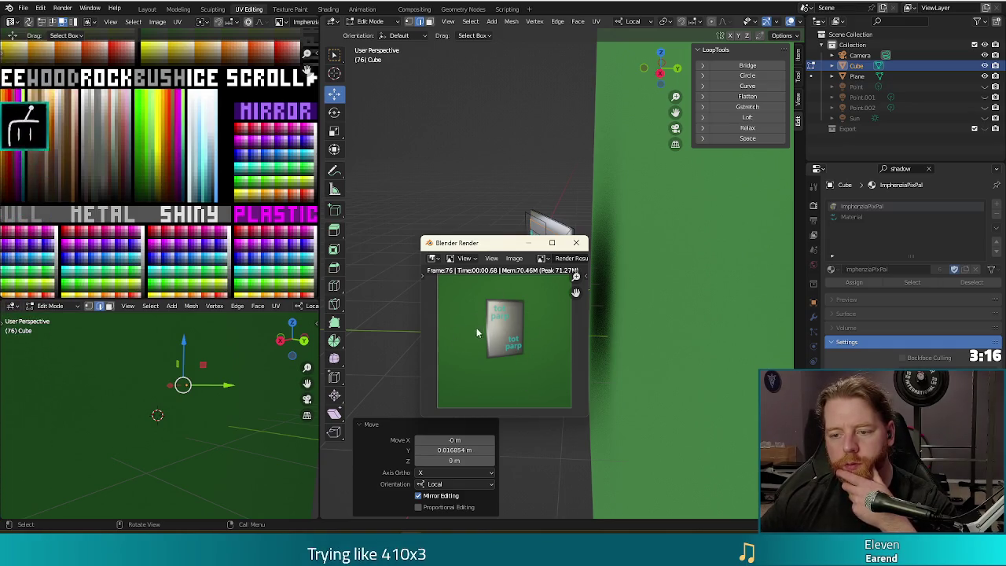
click(578, 243)
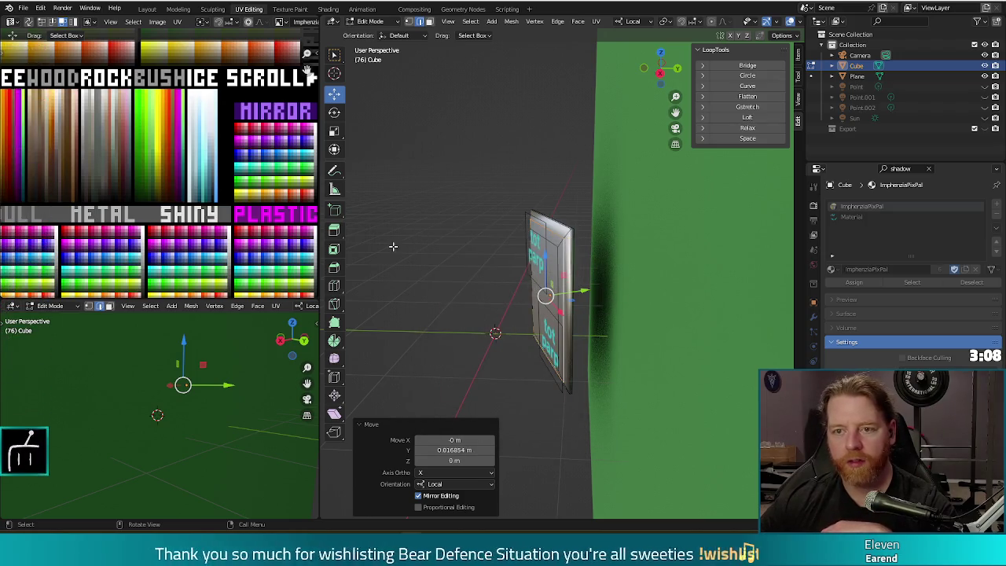
Return to Object Mode, orbit around the card, glance at the texture in GIMP, and render.
key(Tab)
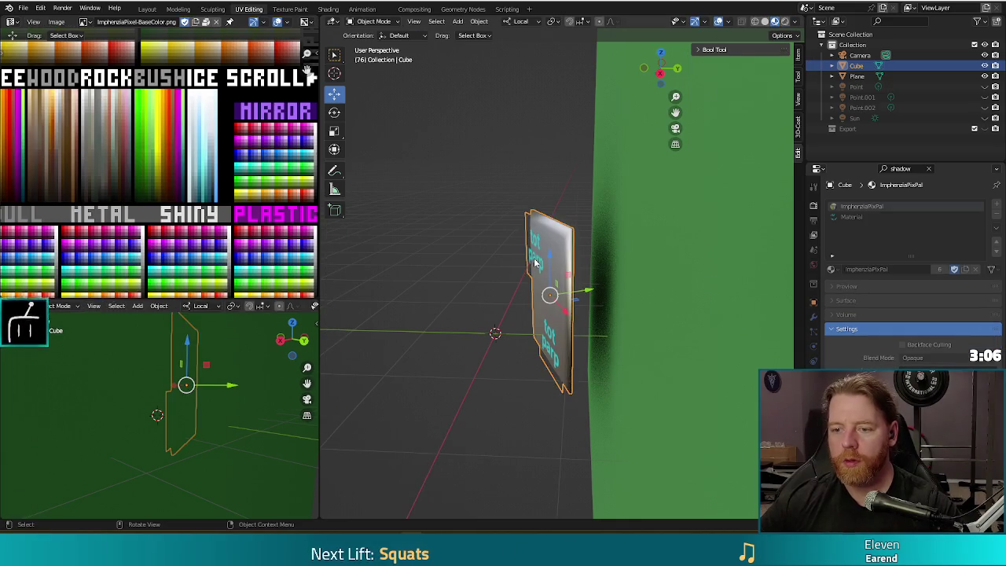
drag(419, 276, 555, 362)
mouse_move(495, 233)
mouse_down()
mouse_move(483, 222)
mouse_move(505, 438)
mouse_up()
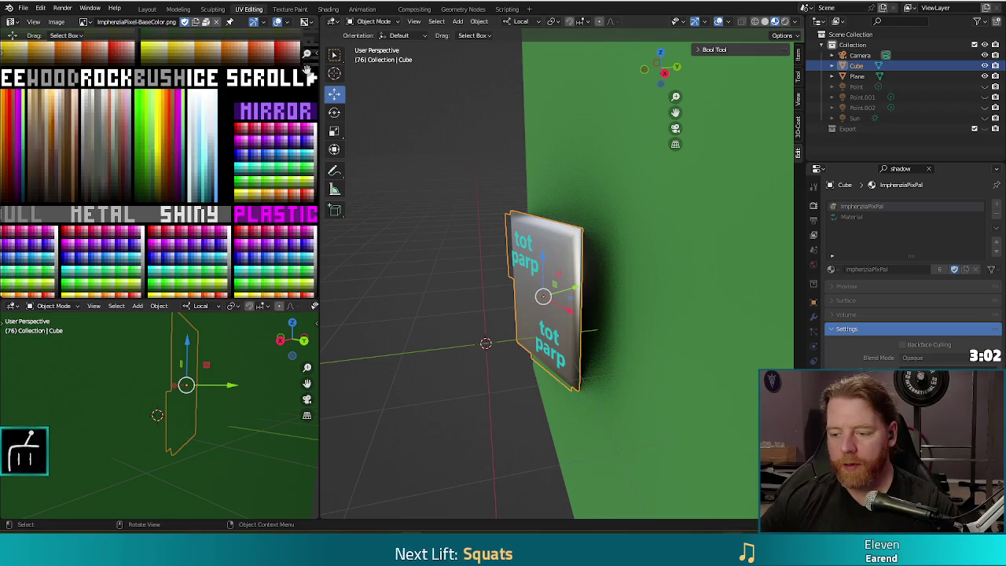
key(alt+Tab)
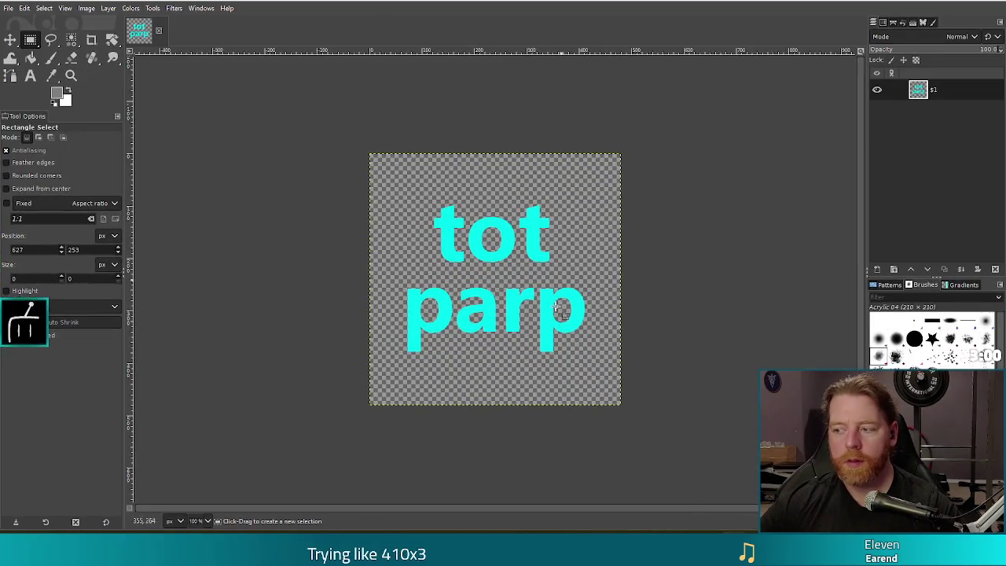
key(alt+Tab)
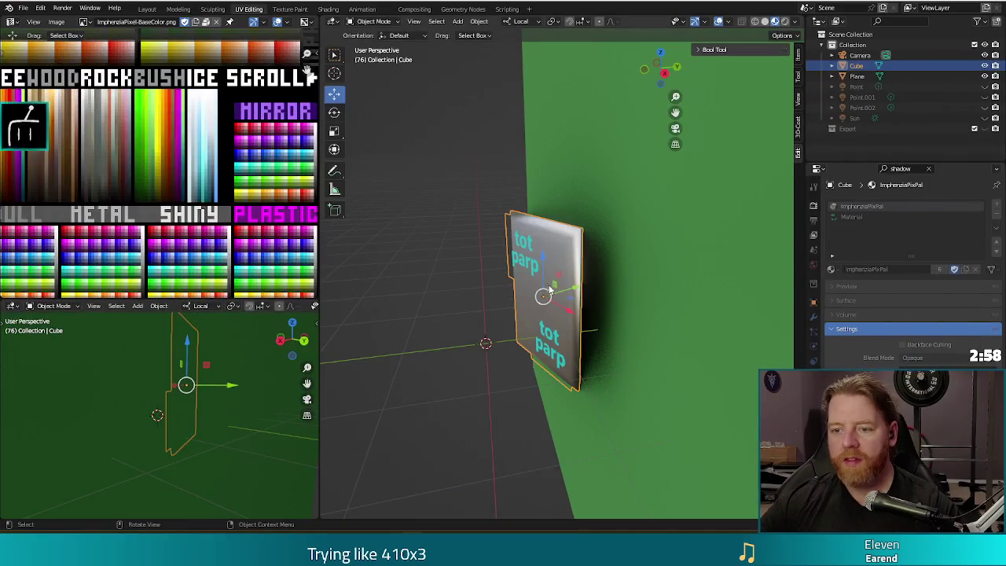
key(F12)
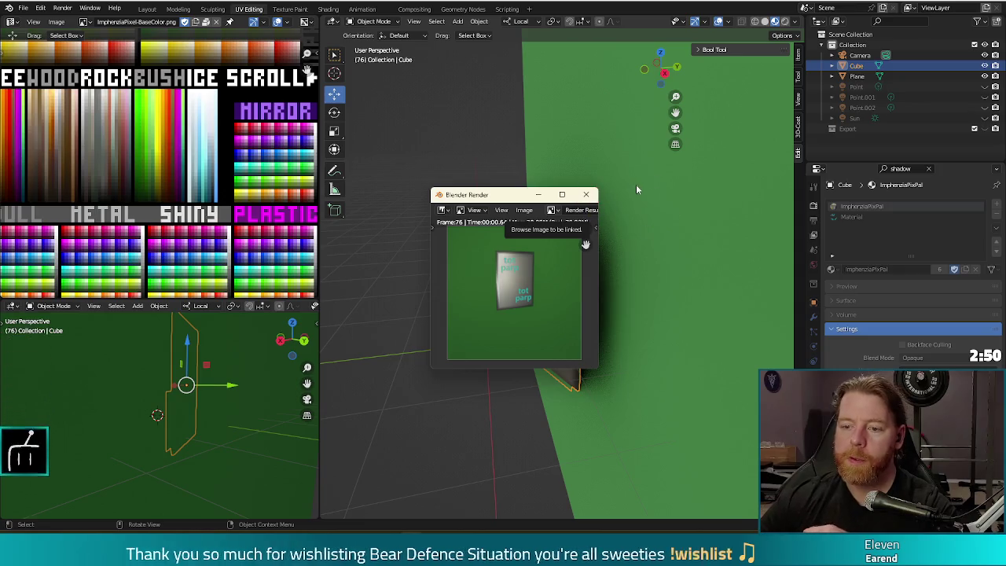
click(587, 196)
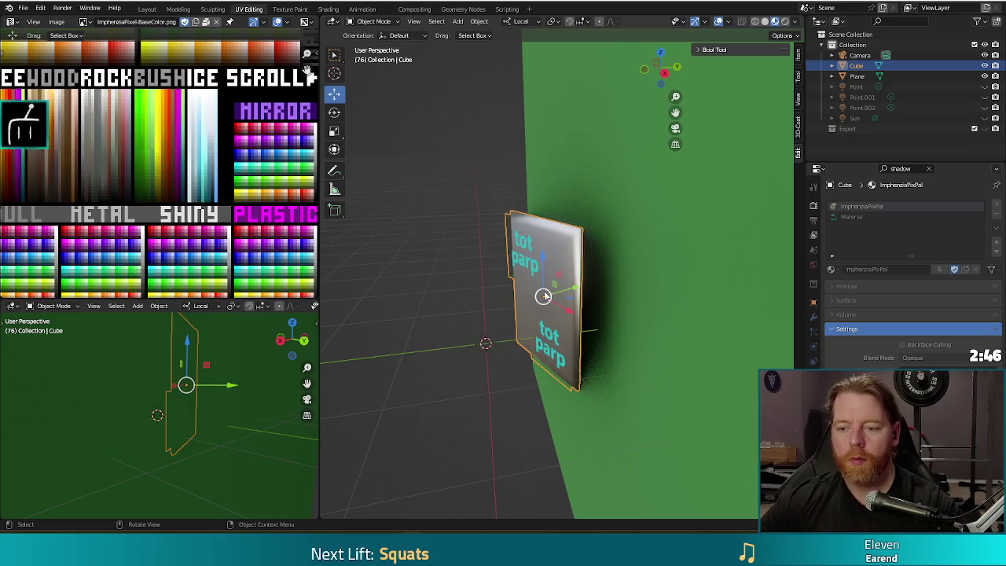
scroll(490, 345, up, 5)
In Edit Mode, select all linked card geometry and preview a render.
key(Tab)
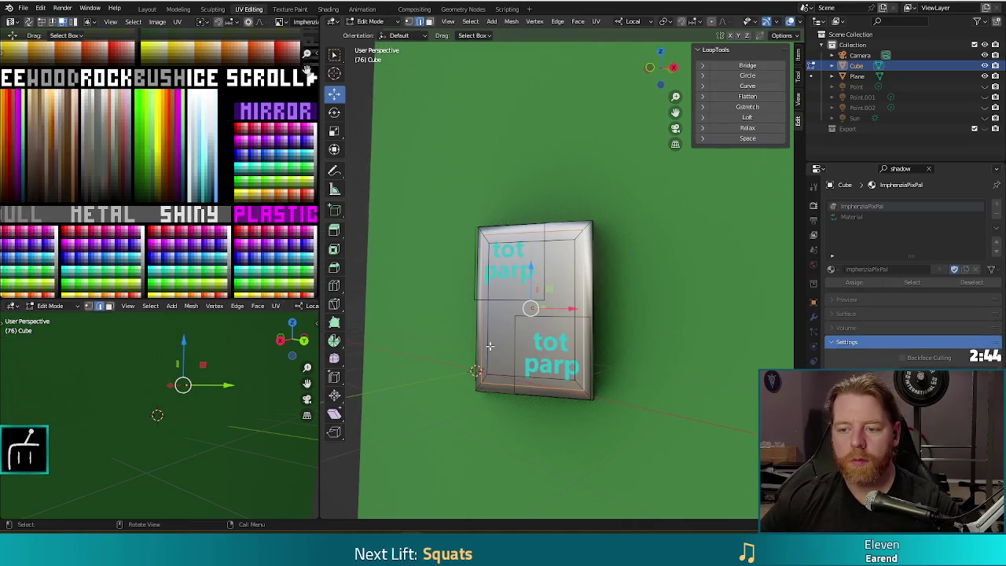
key(k)
key(Escape)
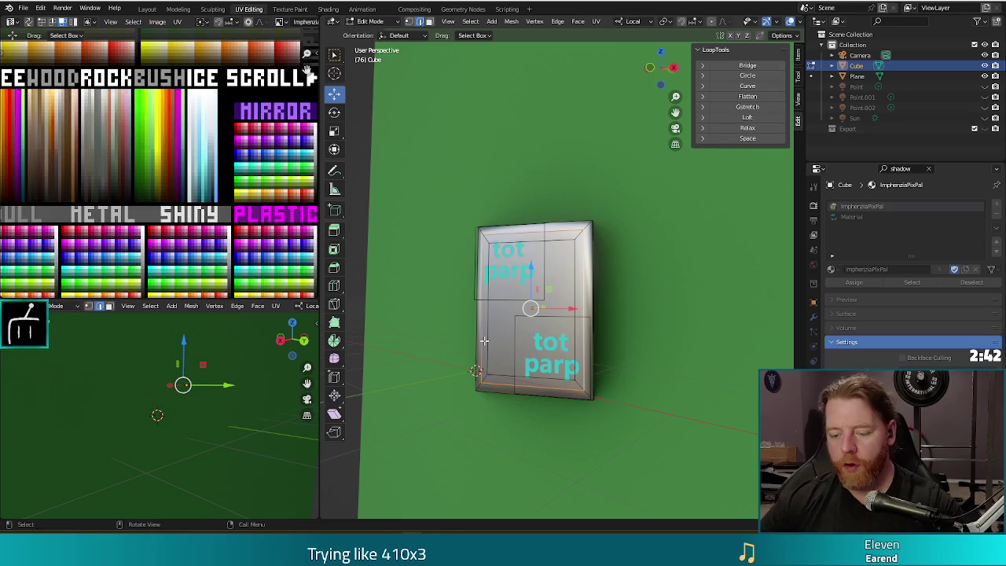
key(l)
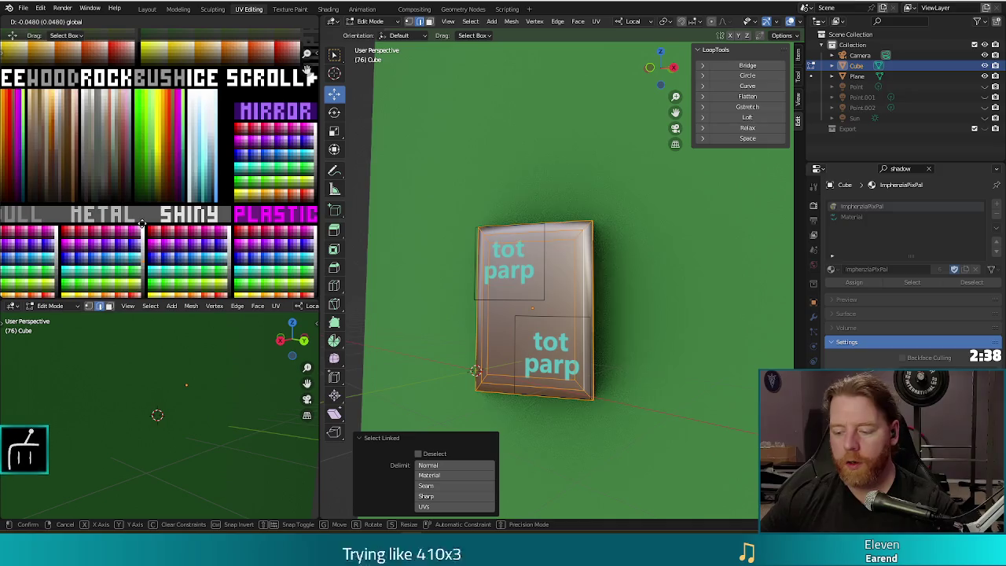
key(F12)
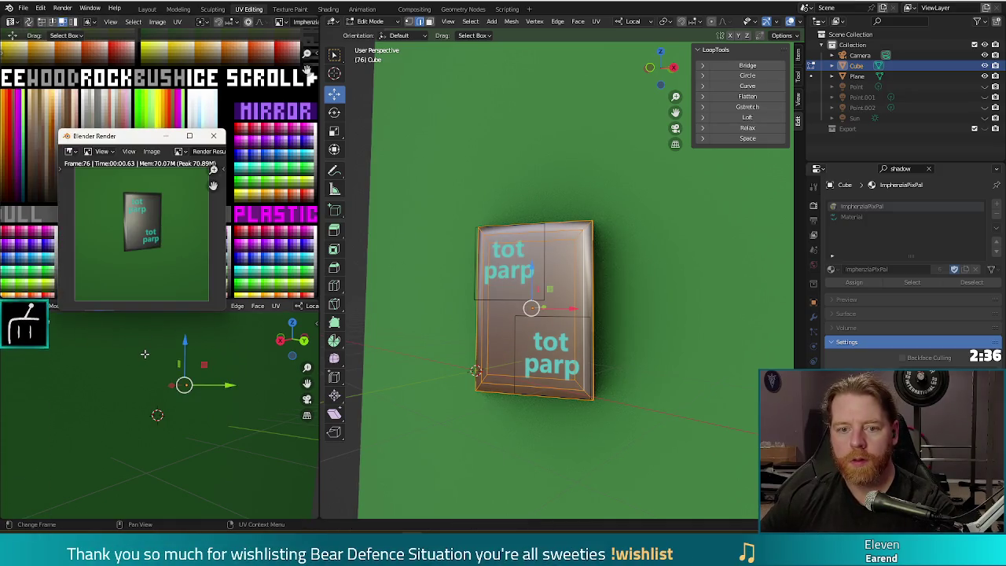
key(Escape)
Slide the card's UVs onto a new palette swatch, save yard_sale.blend, and render.
key(g)
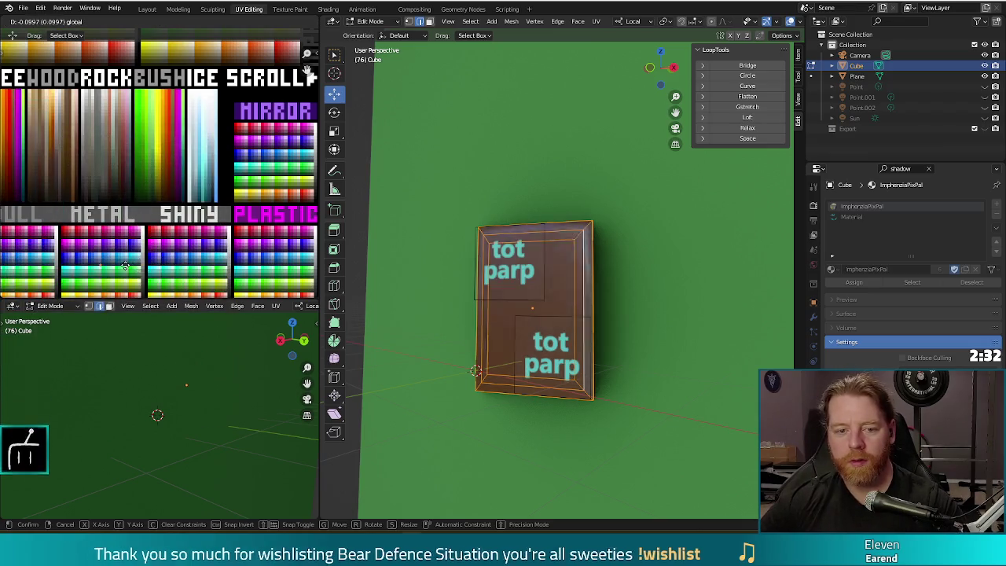
click(91, 271)
key(ctrl+s)
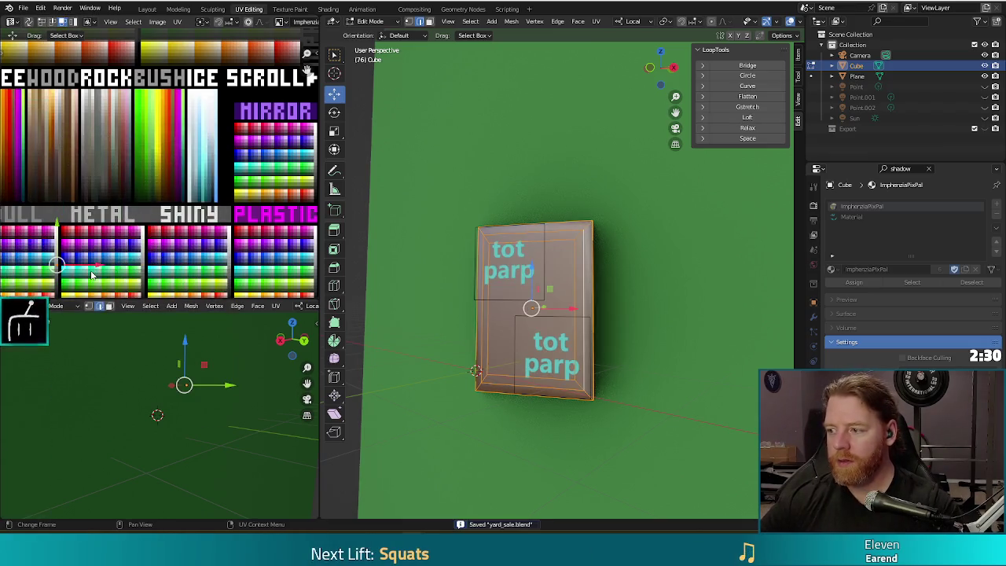
key(F12)
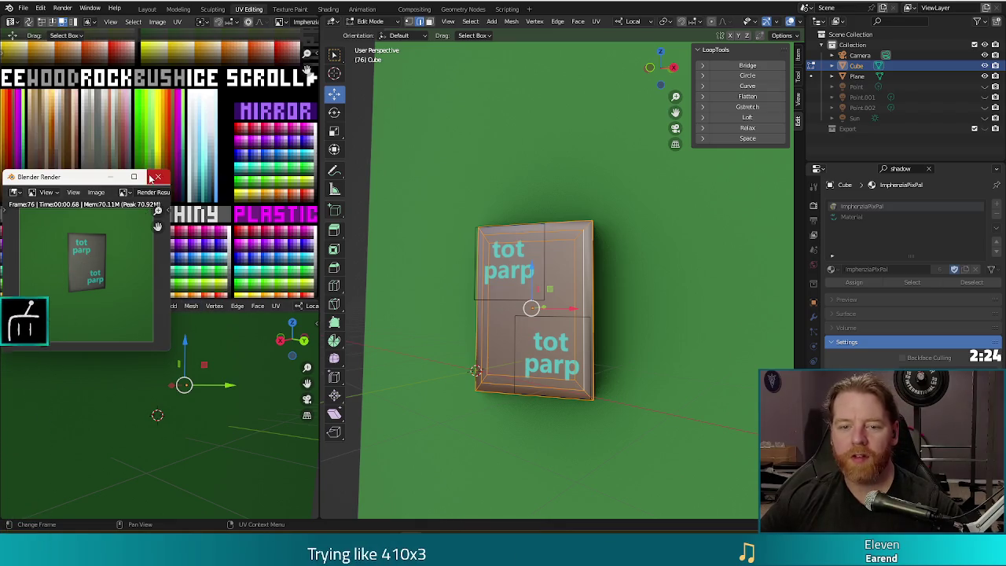
click(158, 176)
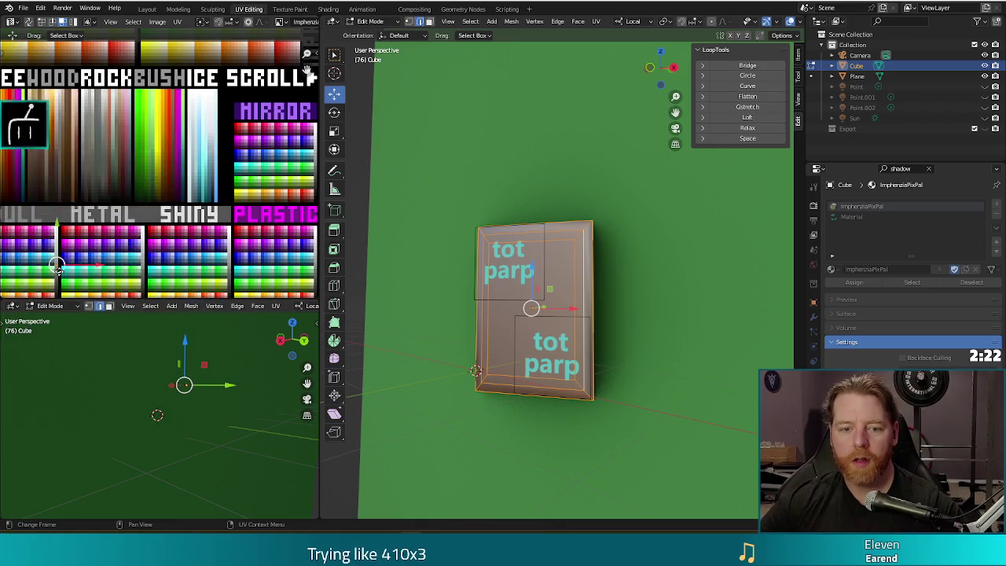
Move the UVs to another palette swatch, check the render, and shift them toward pink.
key(g)
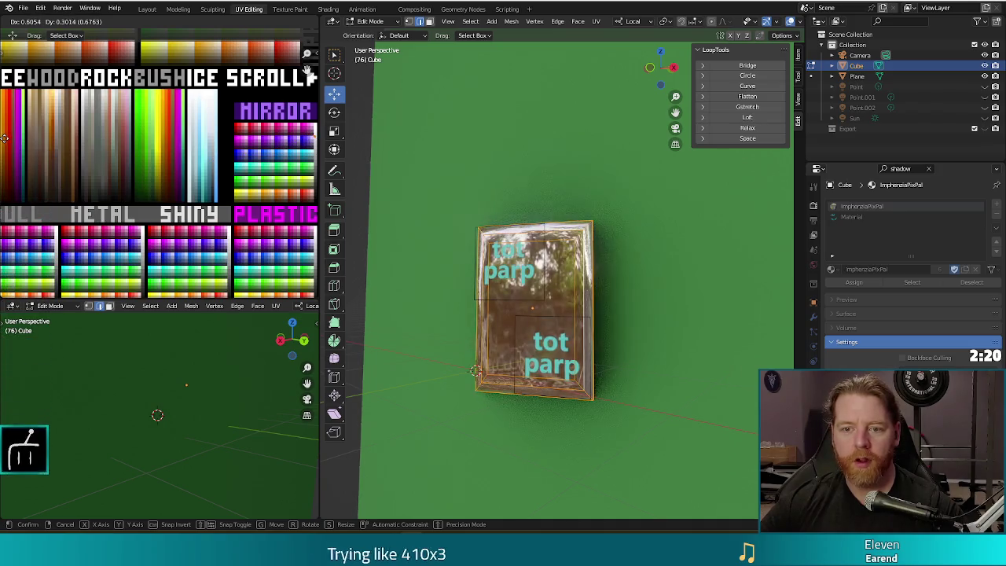
click(4, 138)
key(F12)
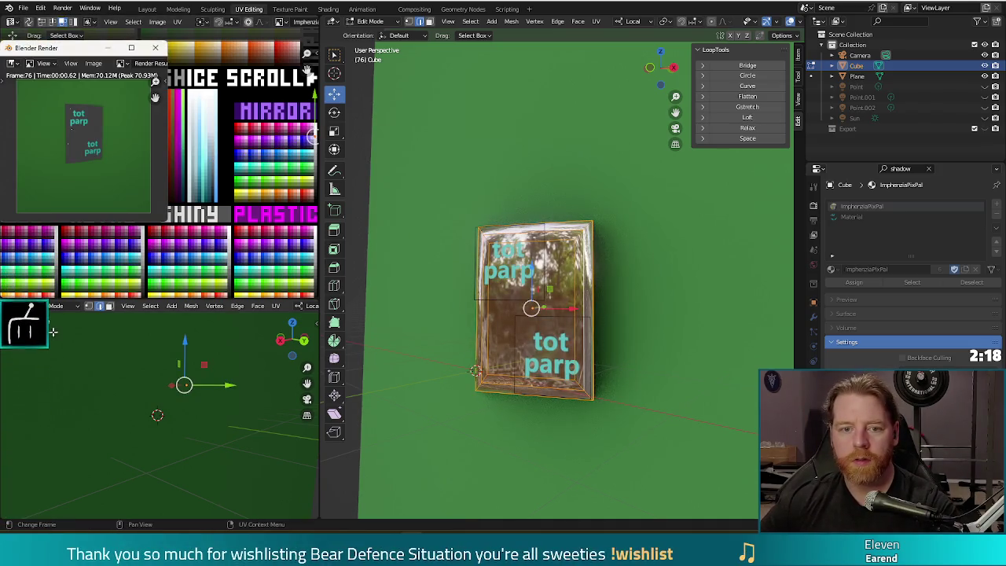
click(157, 47)
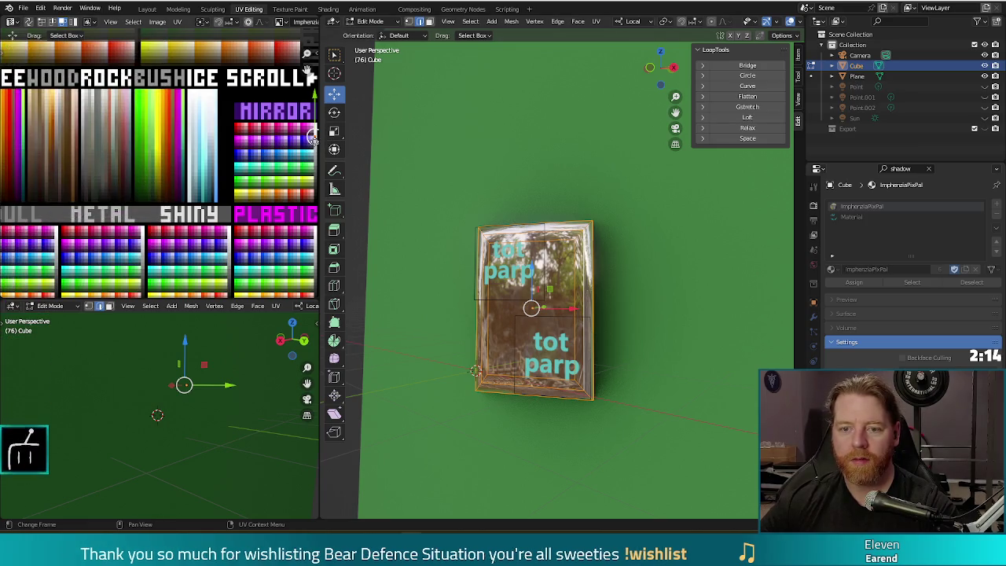
key(g)
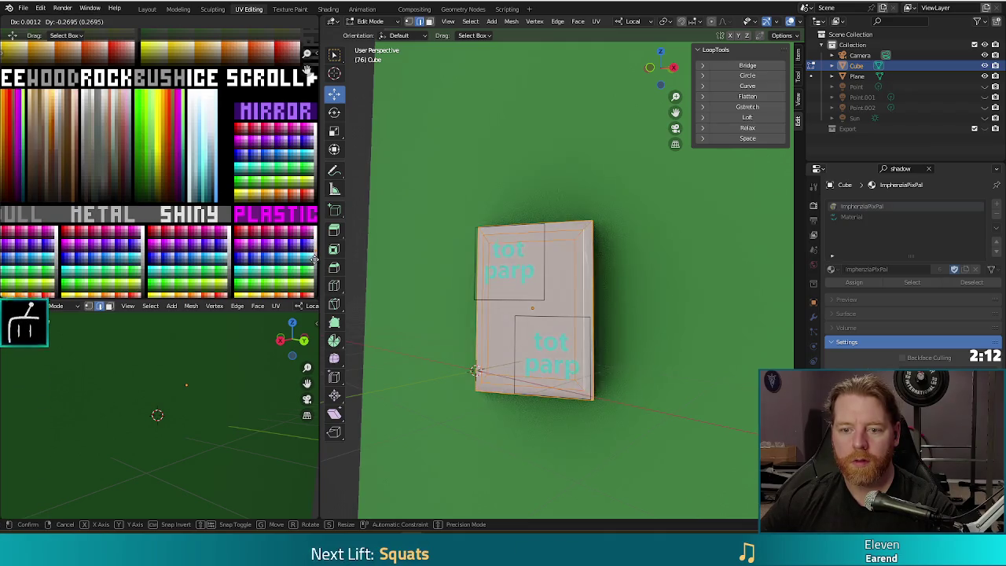
Move the card's UVs to new spots on the colour palette, test-rendering after each placement.
click(311, 262)
key(F12)
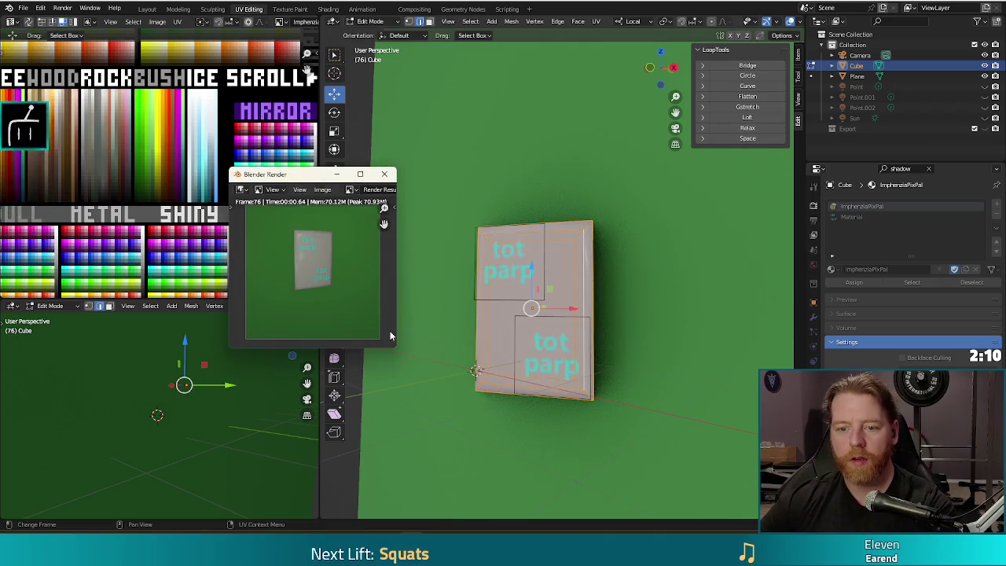
click(385, 174)
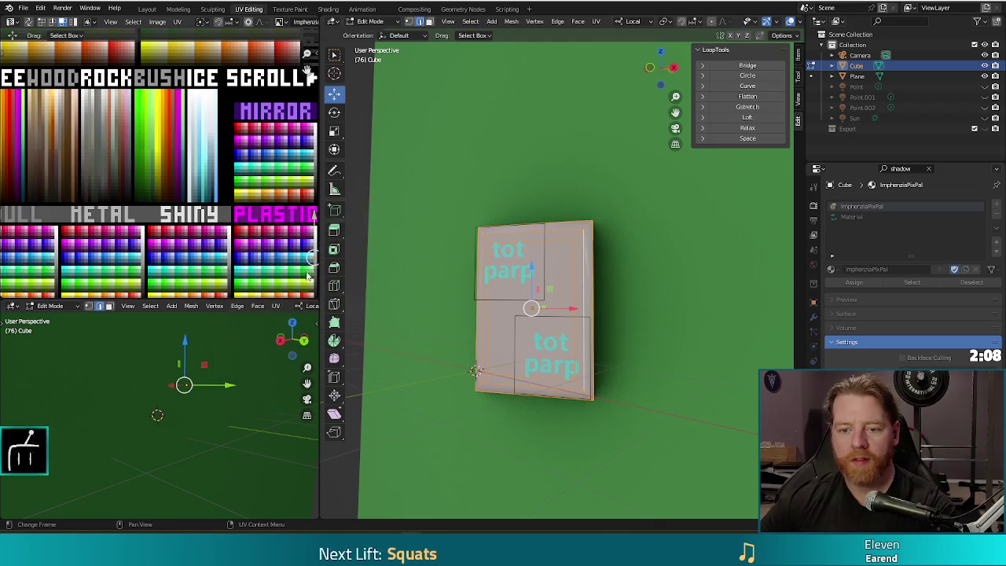
key(g)
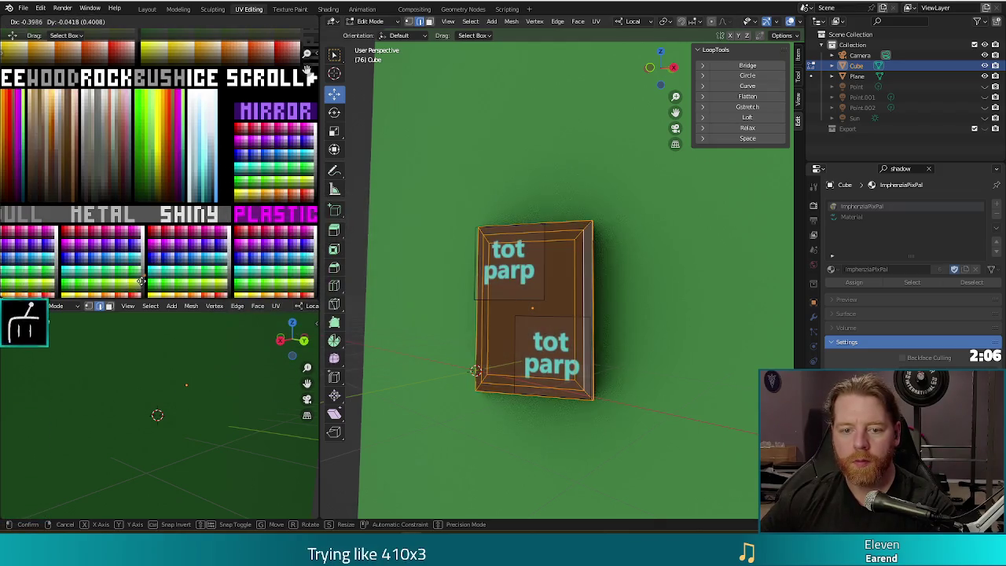
click(140, 285)
key(F12)
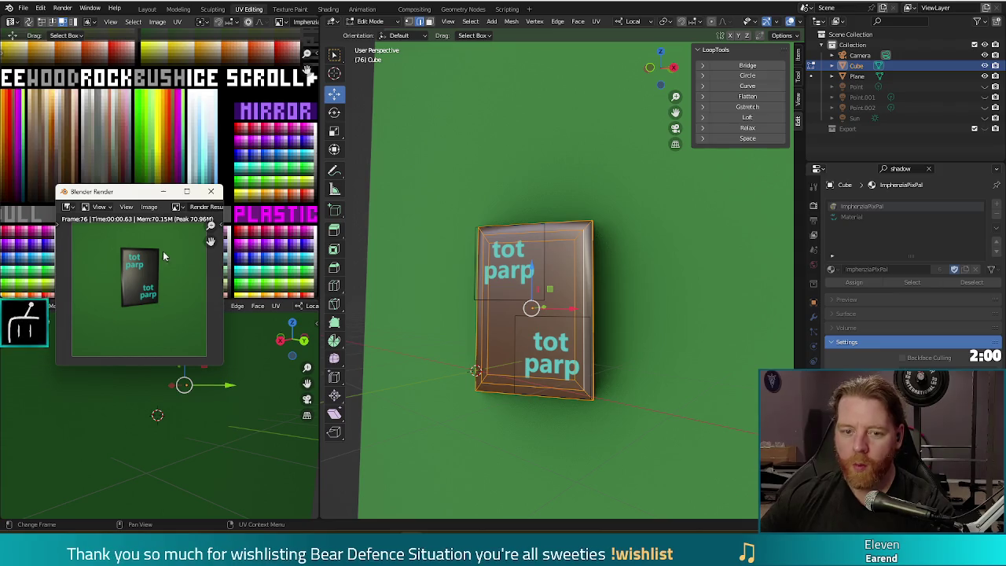
click(210, 191)
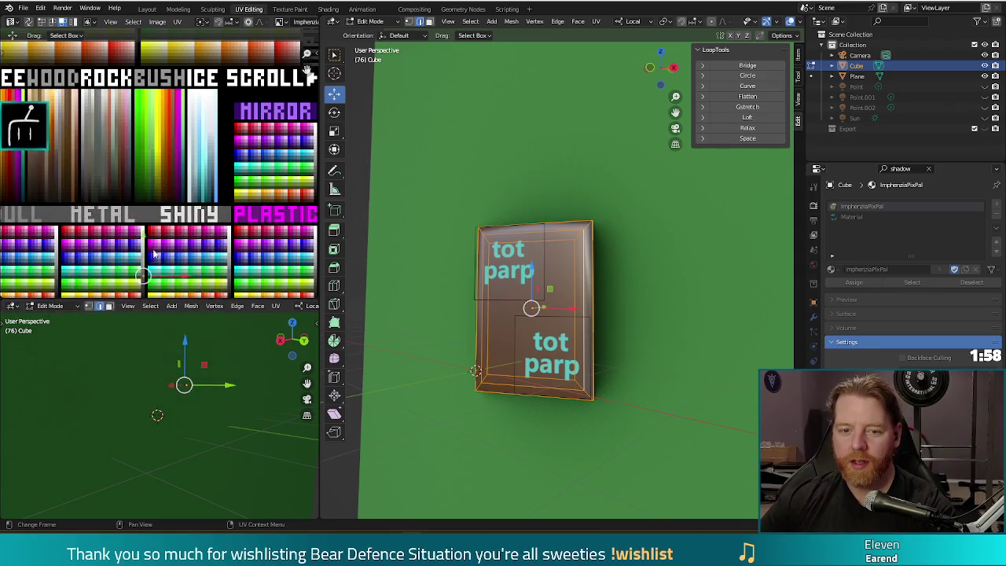
key(g)
click(142, 201)
key(F12)
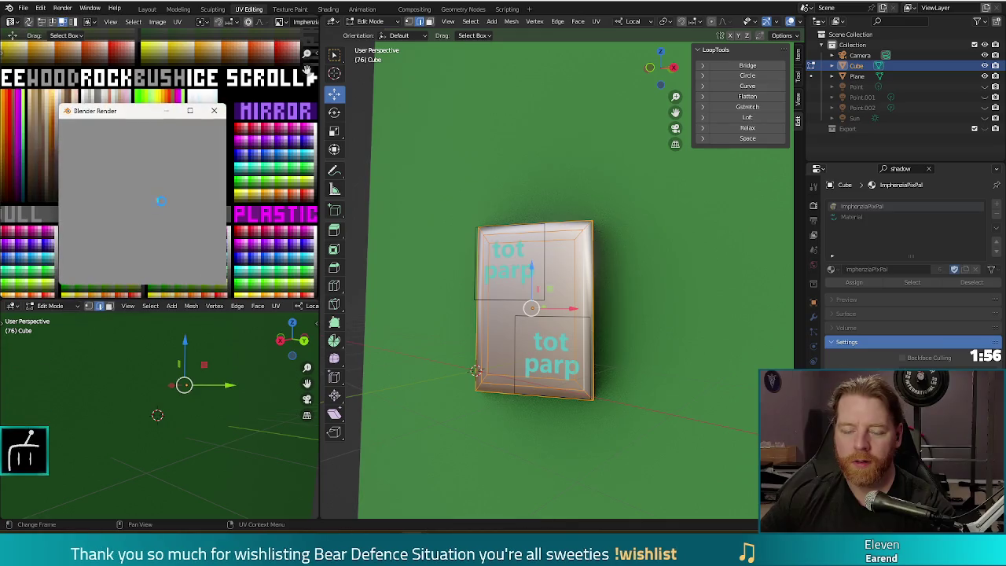
click(213, 110)
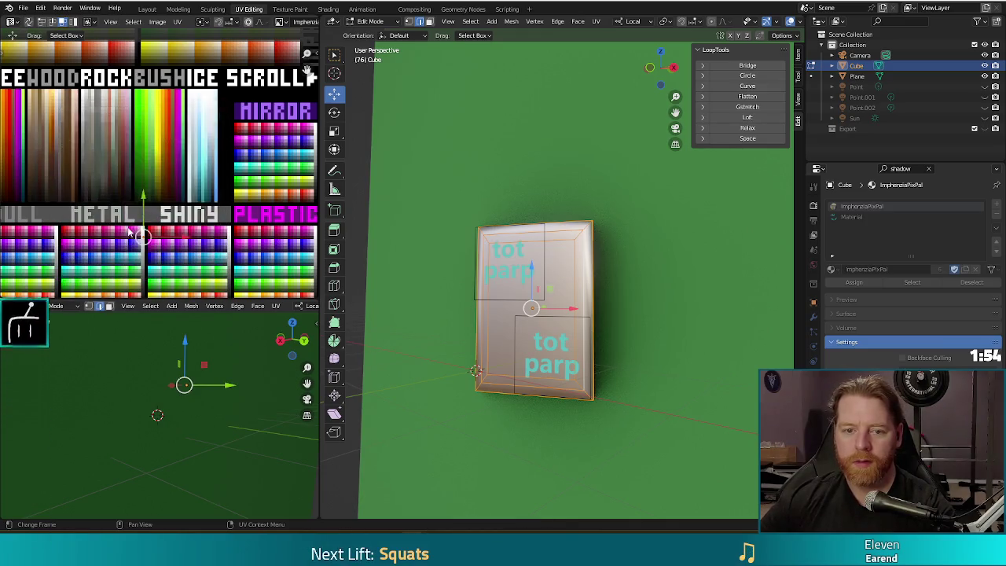
Re-render the card several times to check its new palette colour.
key(F12)
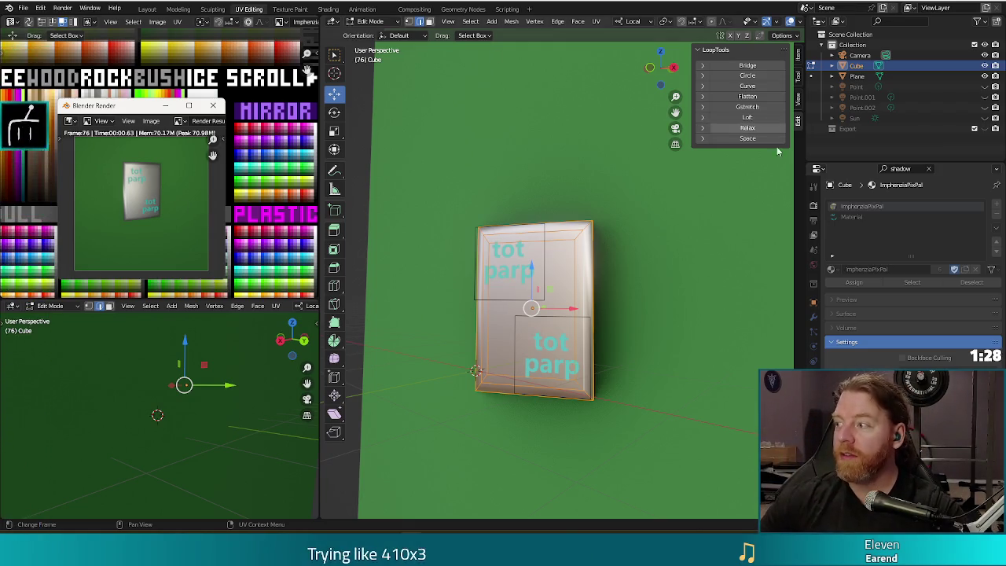
key(F11)
key(F11)
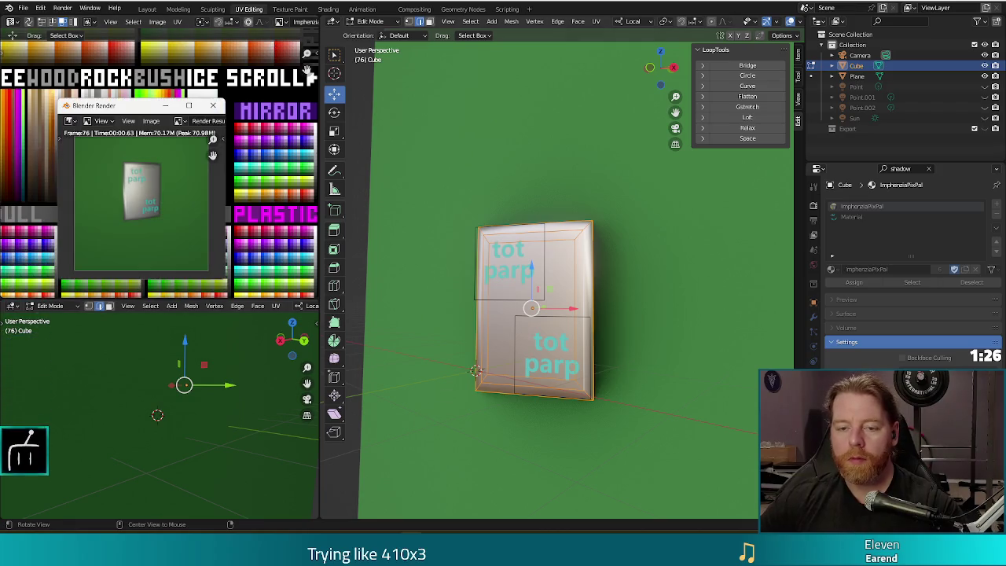
click(215, 107)
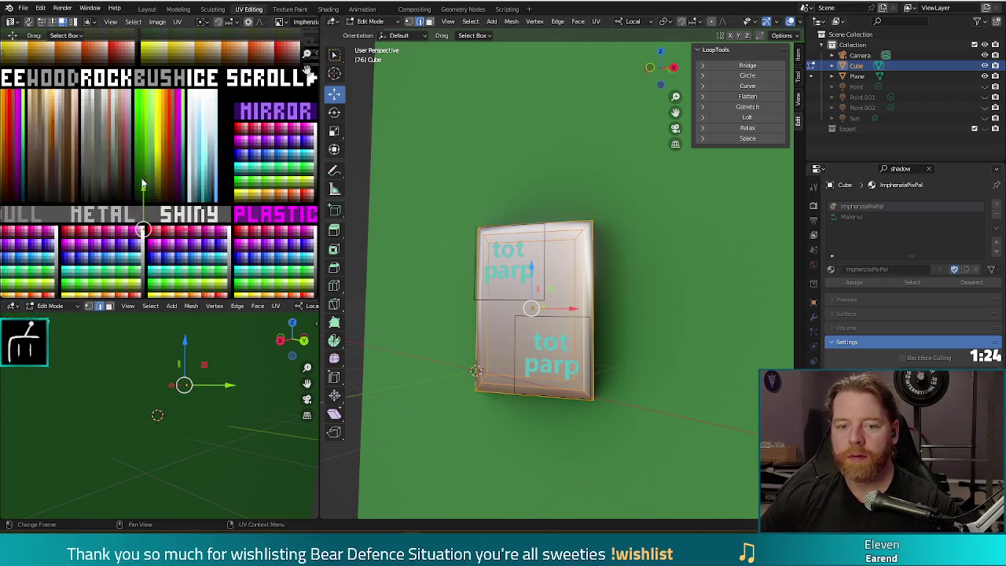
key(F12)
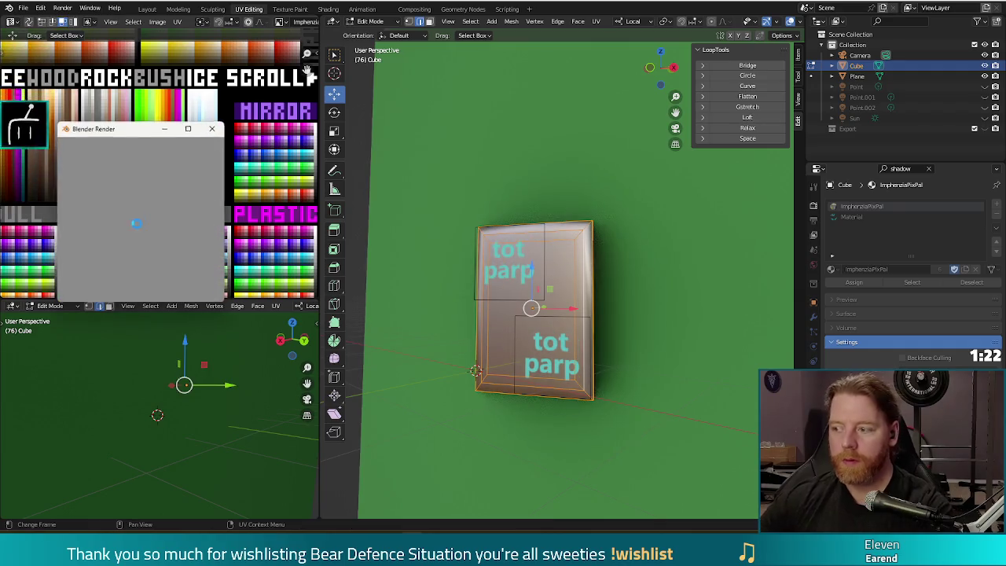
click(213, 129)
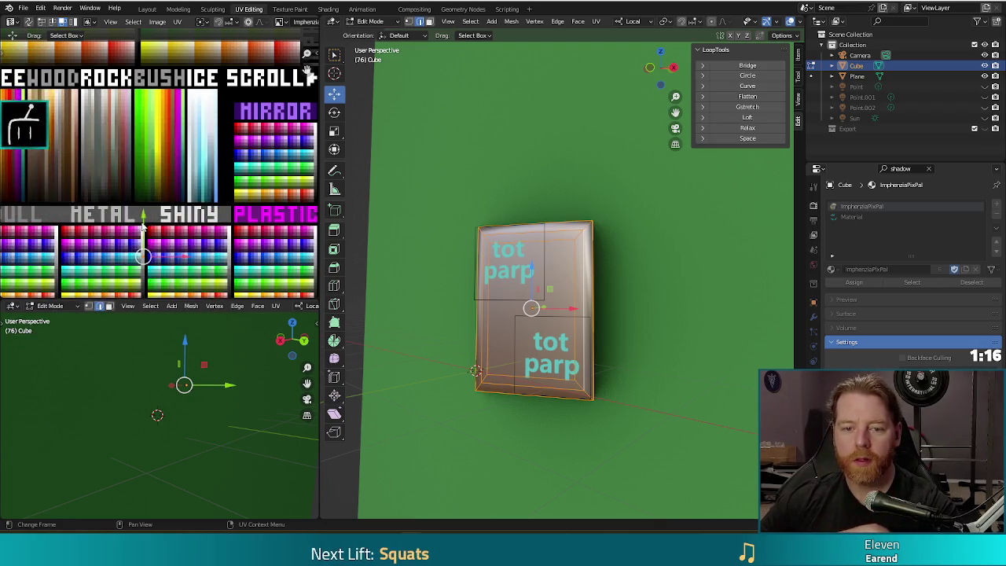
key(F12)
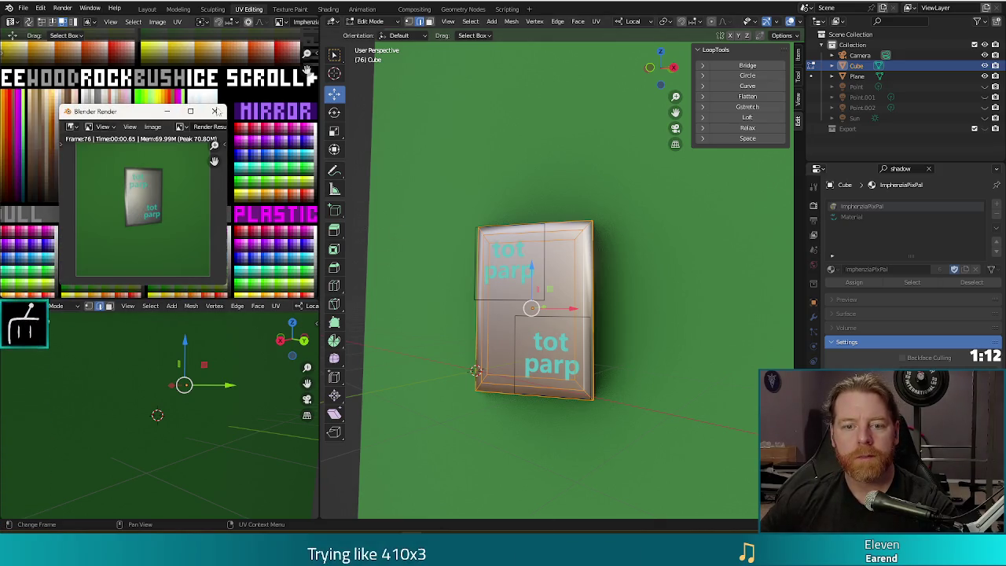
click(215, 111)
Unhide the Point.001 and Point.002 lights, then select Point.002 in object mode.
scroll(631, 294, down, 5)
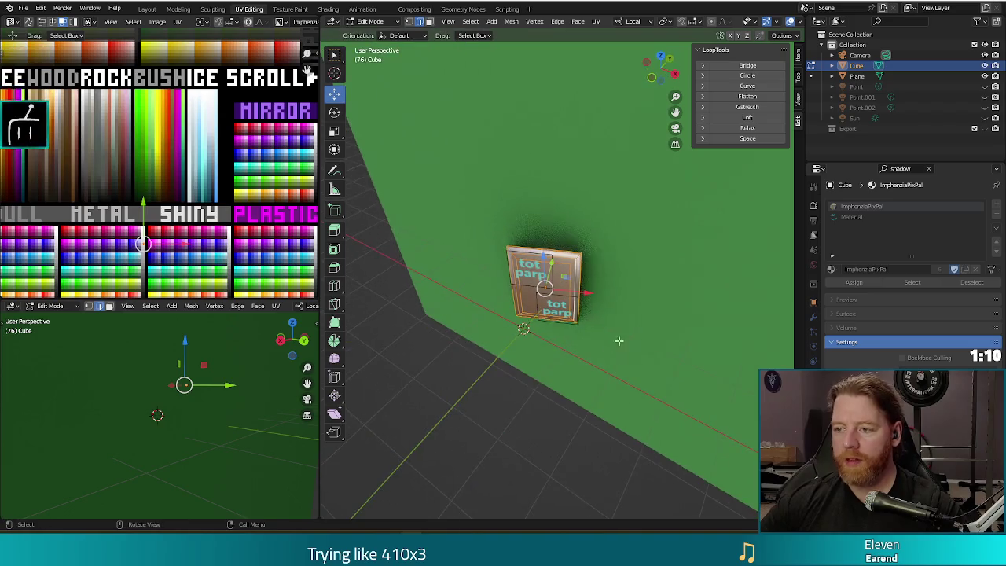
click(986, 97)
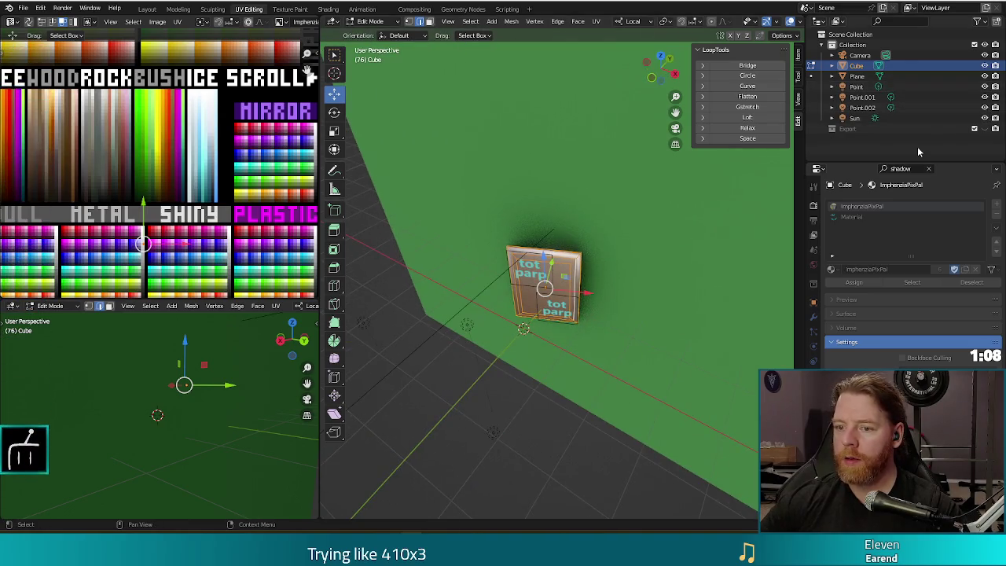
click(985, 107)
scroll(498, 317, down, 5)
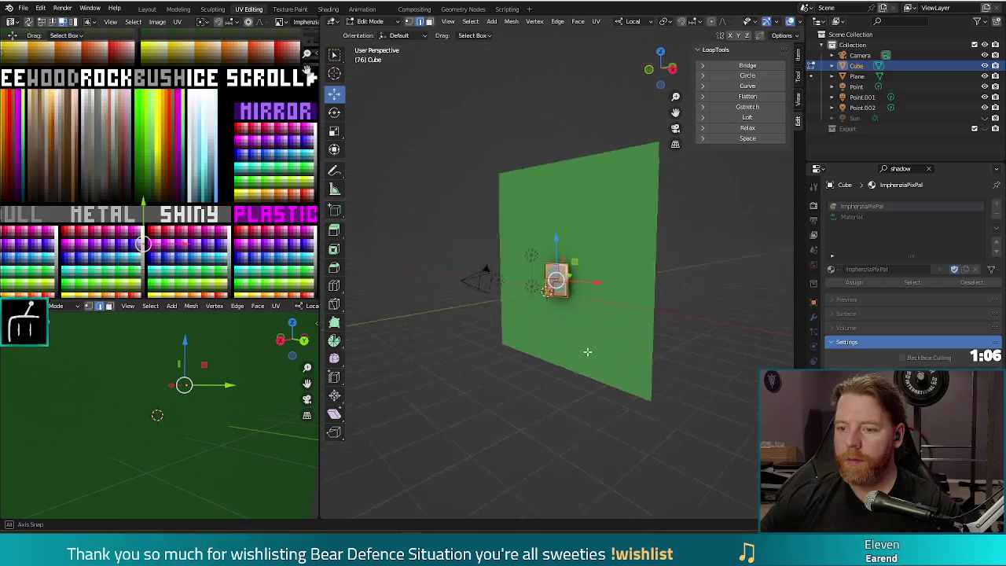
scroll(619, 359, up, 4)
scroll(619, 359, up, 1)
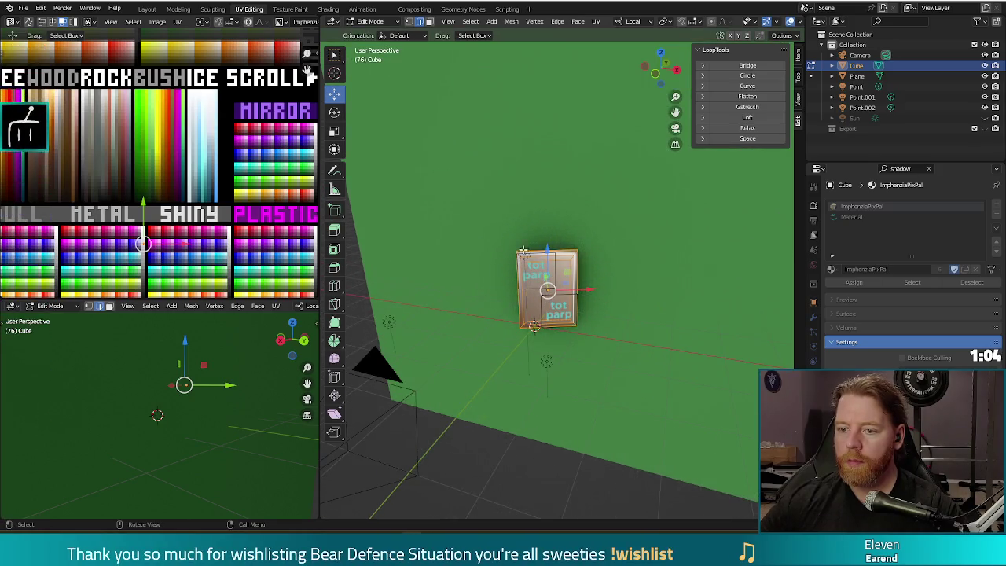
key(Tab)
click(599, 321)
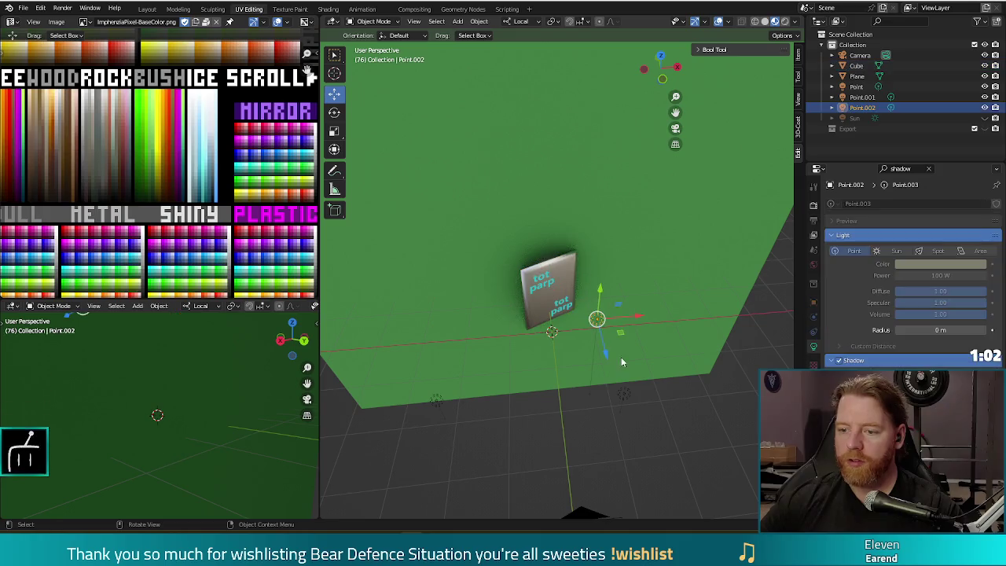
Move the Point.002 light along a constrained axis and test-render the lighting.
key(g)
key(shift+y)
key(shift+y)
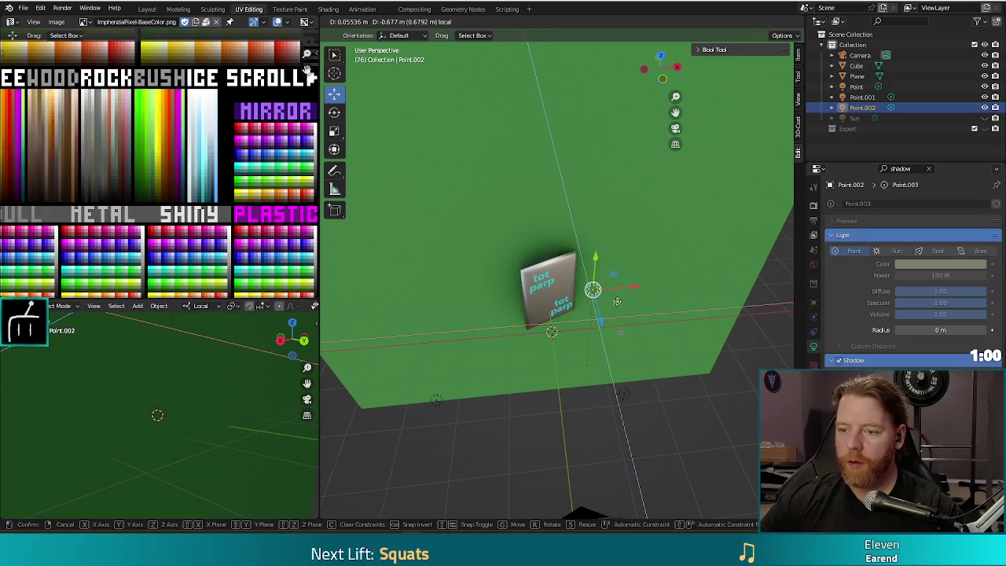
click(619, 283)
key(F12)
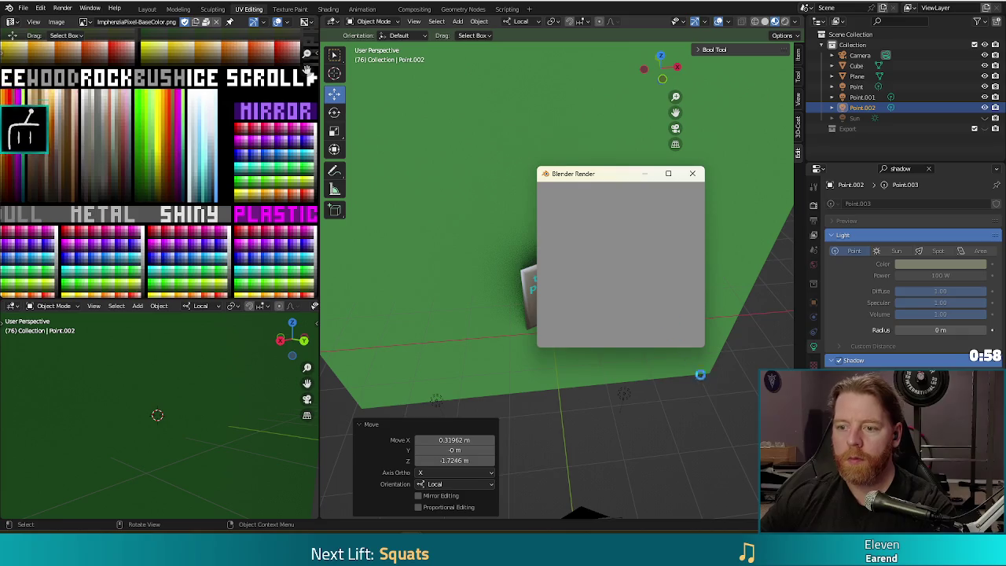
click(692, 174)
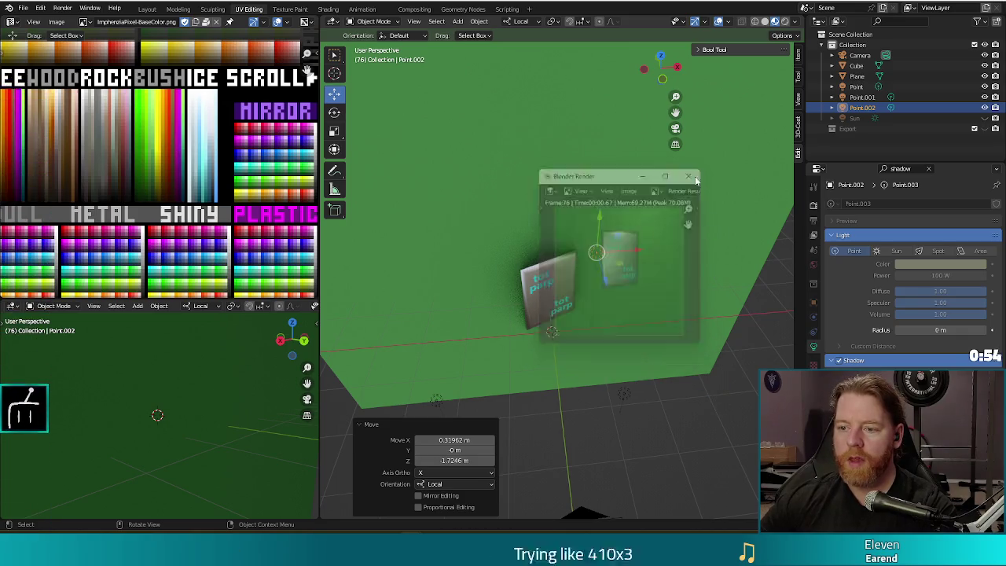
Frame the Point lamp, lower it along Y, drag it up-left, and test-render.
click(625, 395)
key(KP_Decimal)
key(g)
key(y)
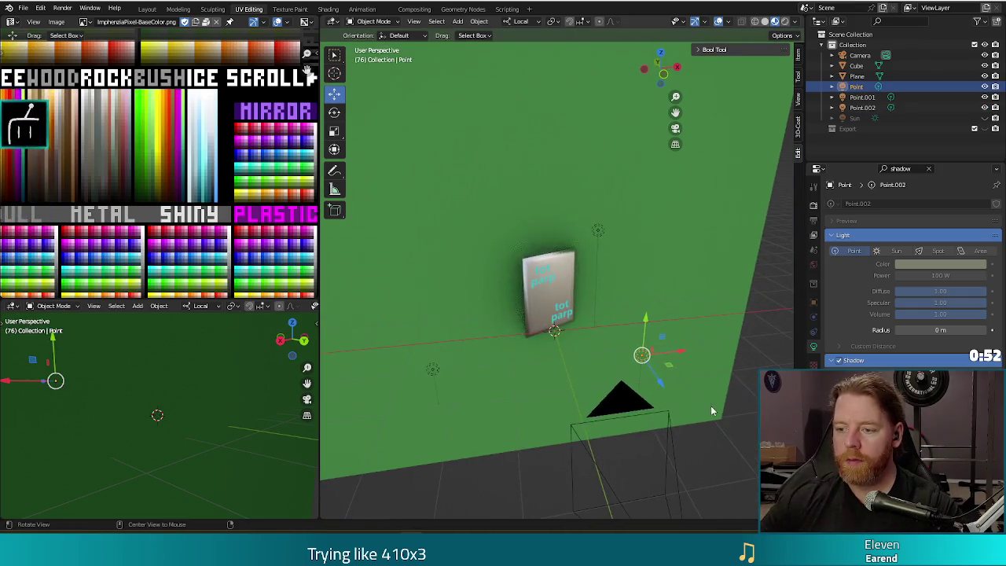
click(647, 374)
mouse_move(667, 411)
mouse_down()
mouse_move(624, 438)
mouse_move(597, 371)
mouse_up()
key(F12)
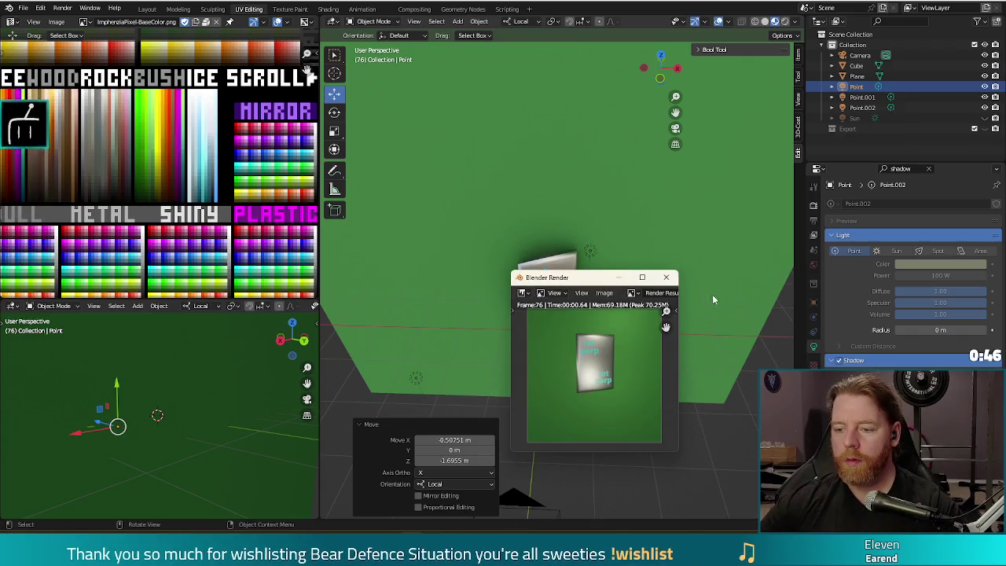
click(668, 277)
Shift the Point lamp along X and then Y, rendering after each move.
key(g)
key(x)
key(x)
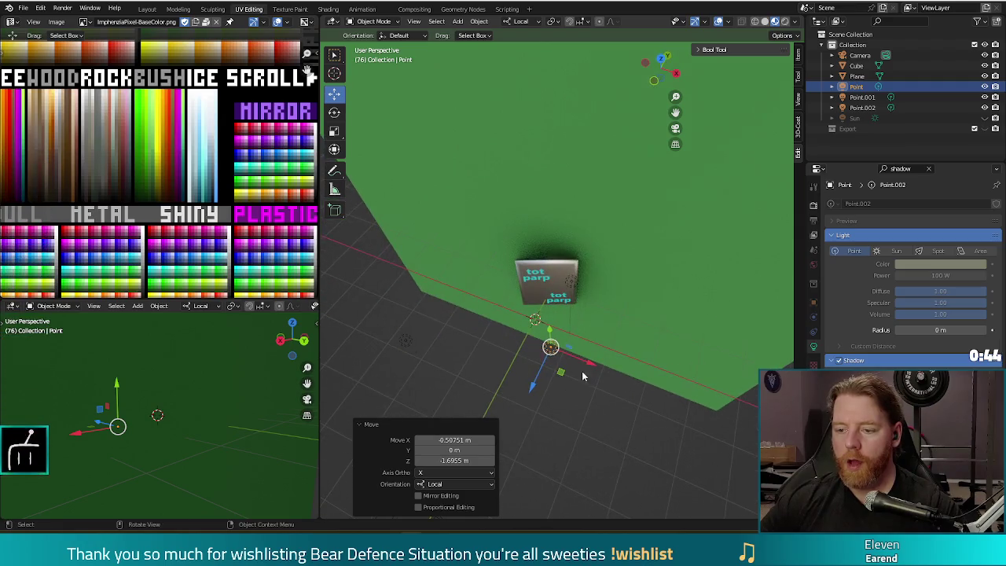
click(598, 355)
key(F12)
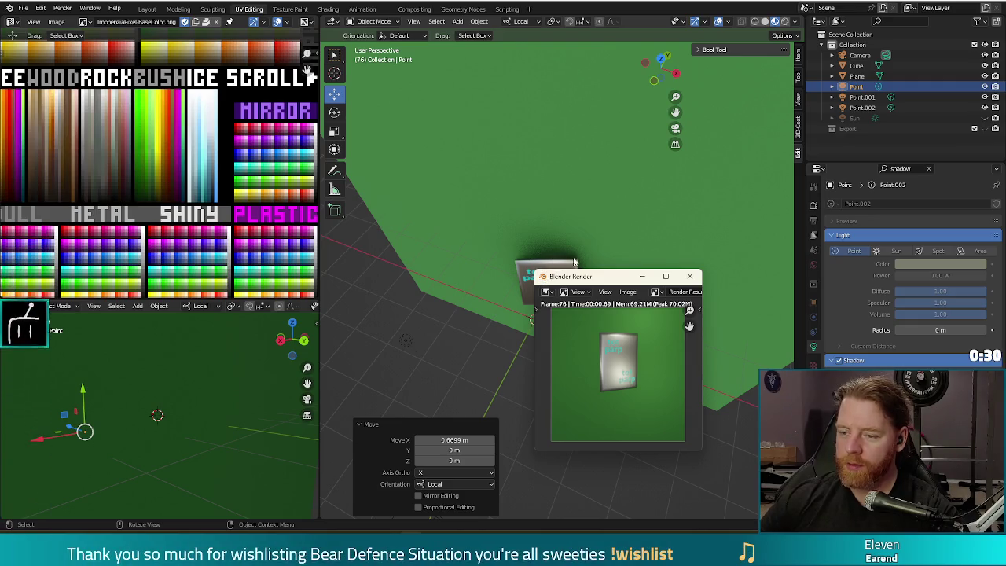
click(691, 277)
scroll(576, 297, up, 3)
drag(576, 297, 574, 338)
key(F12)
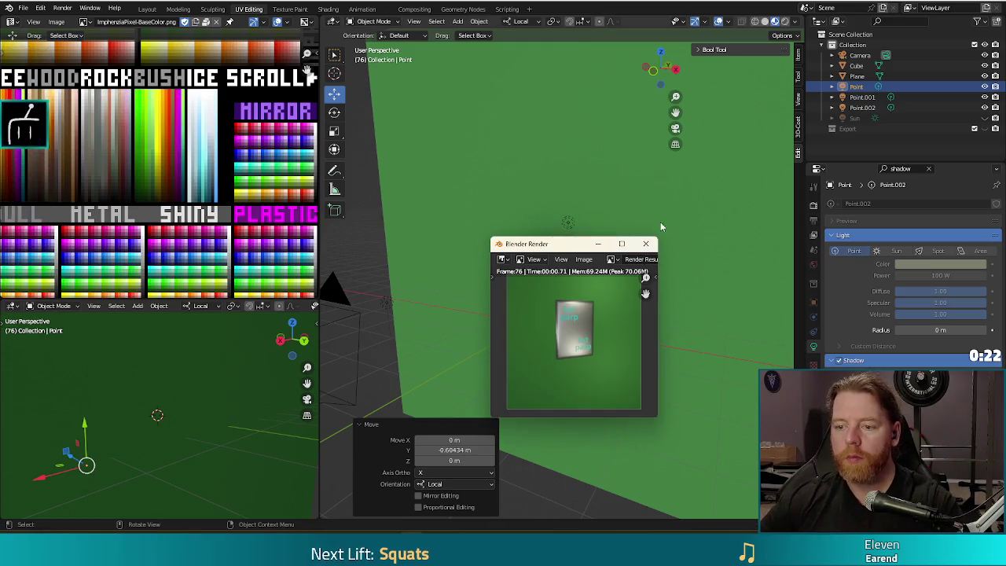
key(F12)
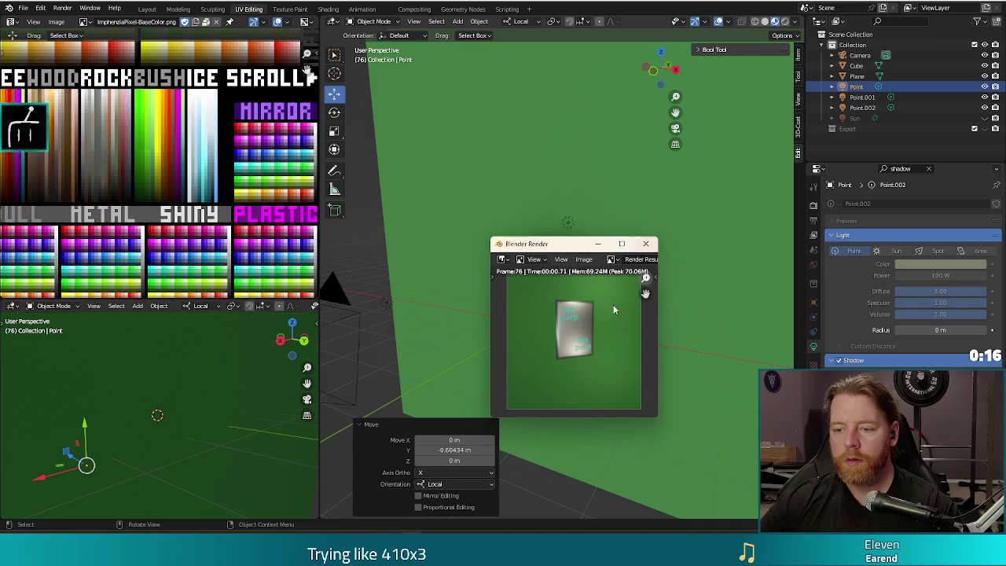
click(650, 250)
Place the Point light at 0.43665 m X, -0.70596 m Z and render to check its glow.
key(g)
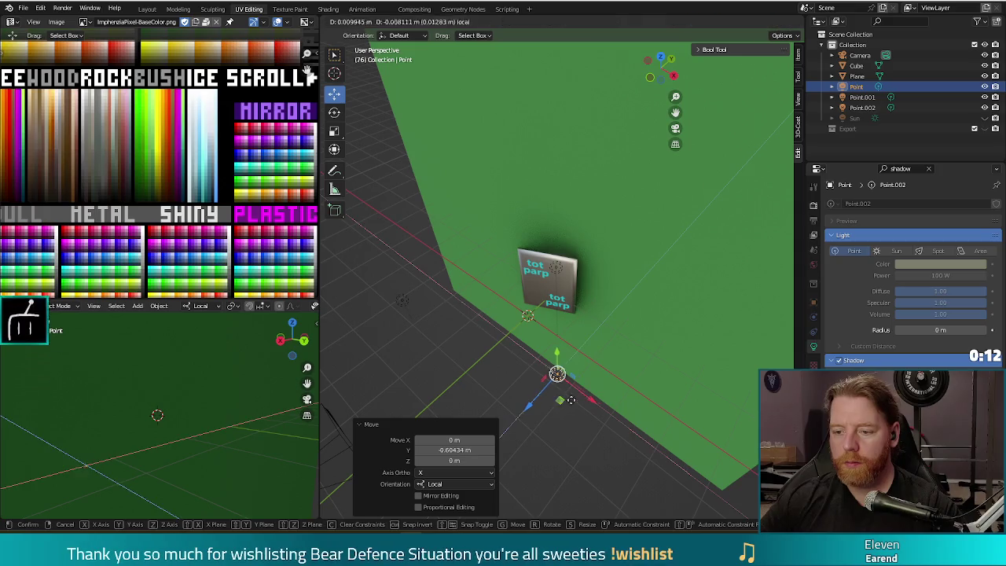
click(596, 387)
key(F12)
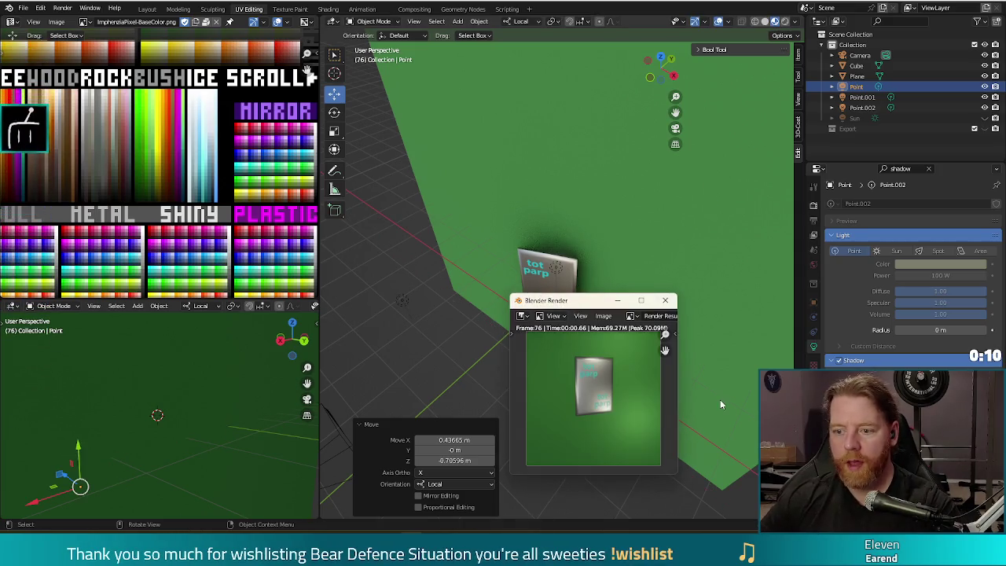
click(665, 300)
click(671, 245)
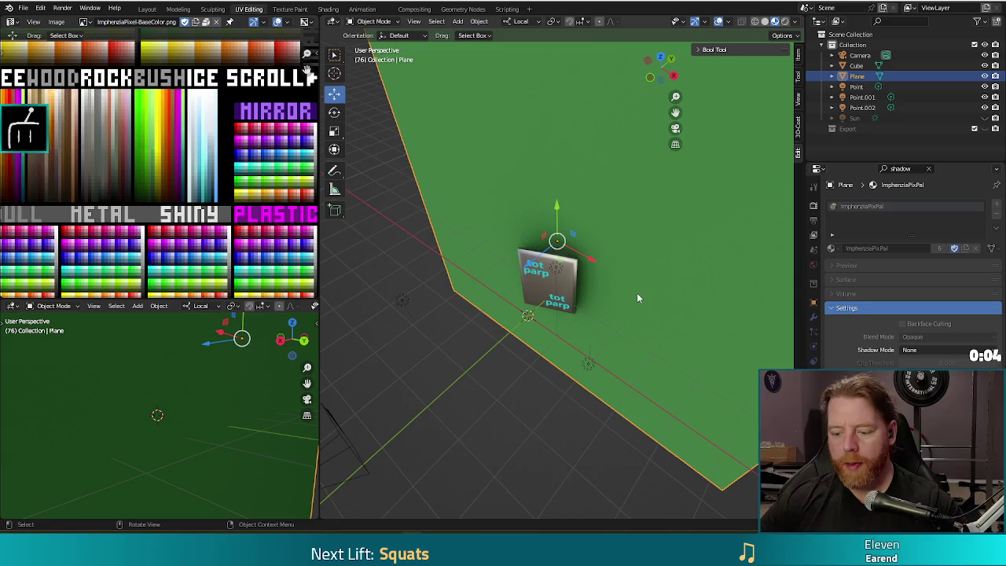
Select all of the backdrop plane's mesh, move its UVs onto a pink palette swatch, and render.
key(Tab)
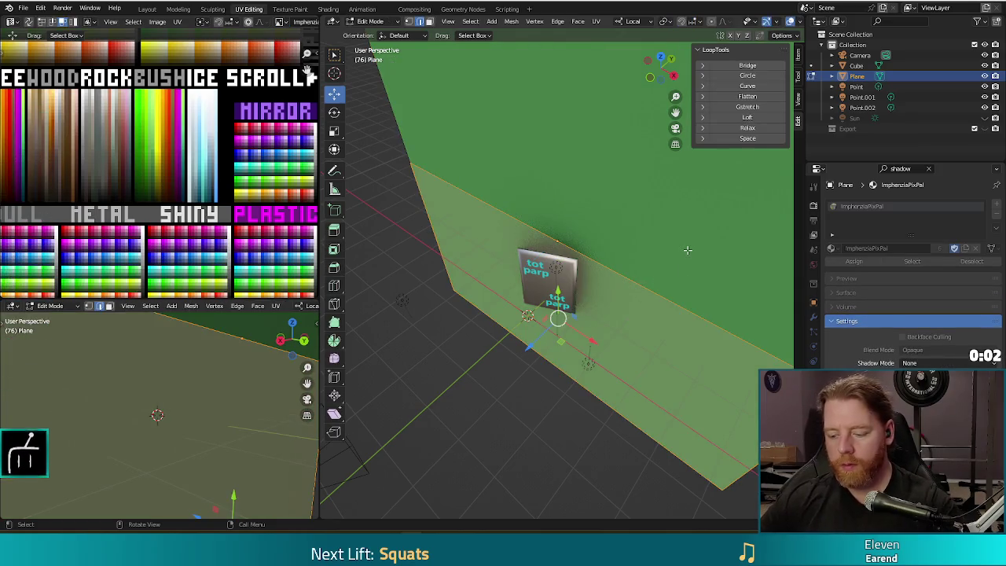
key(l)
scroll(131, 157, down, 5)
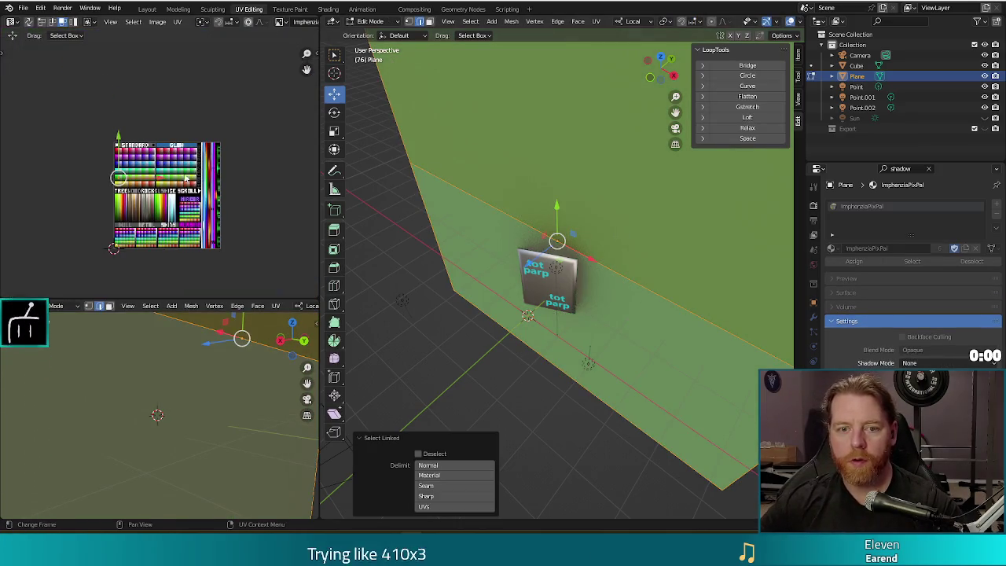
drag(131, 190, 182, 171)
scroll(182, 170, up, 6)
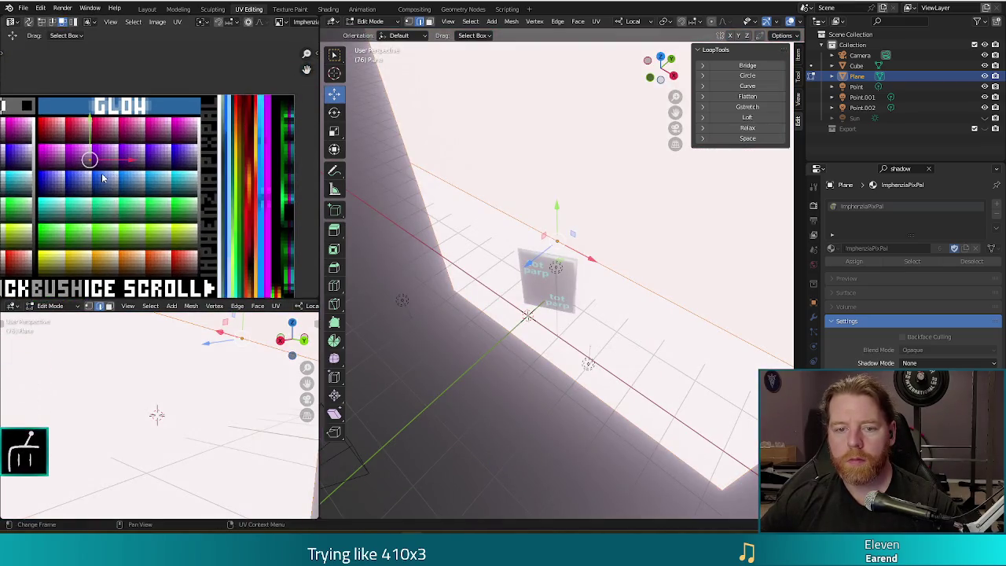
key(g)
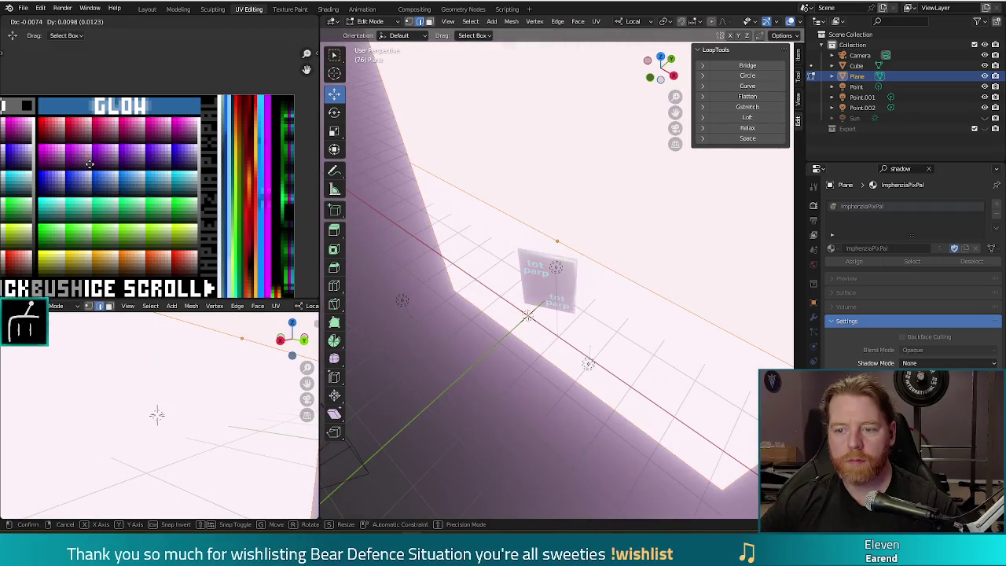
click(90, 167)
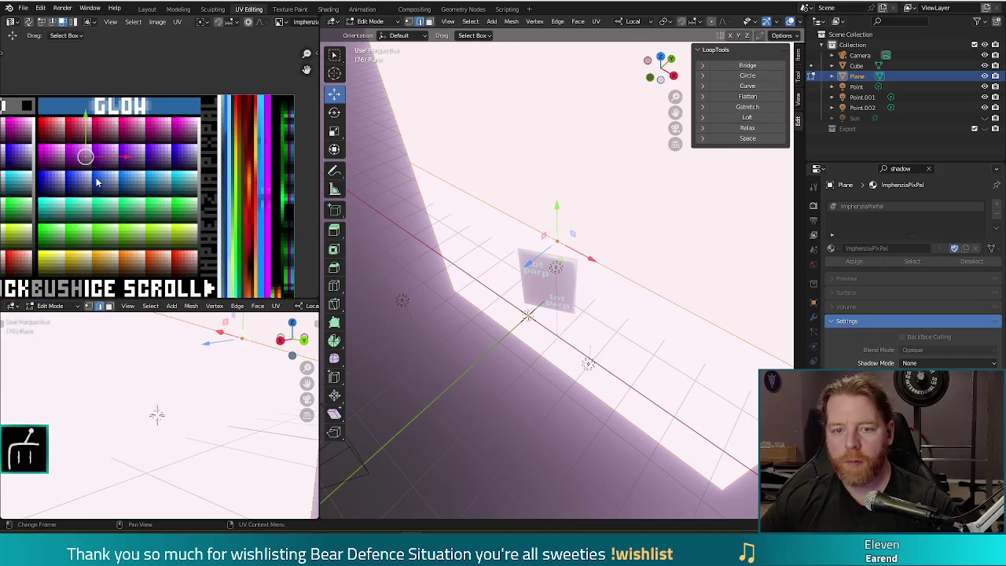
key(F12)
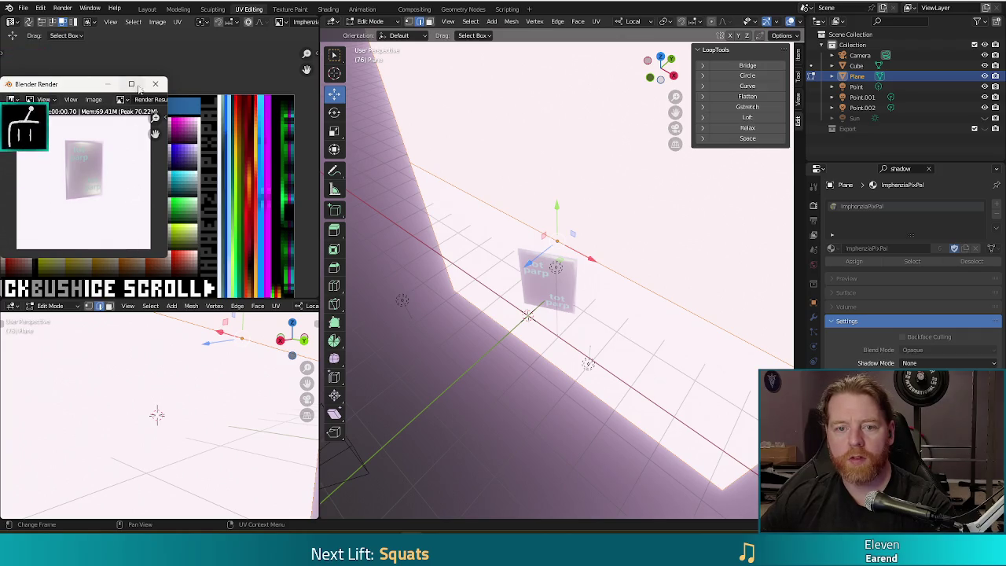
key(Escape)
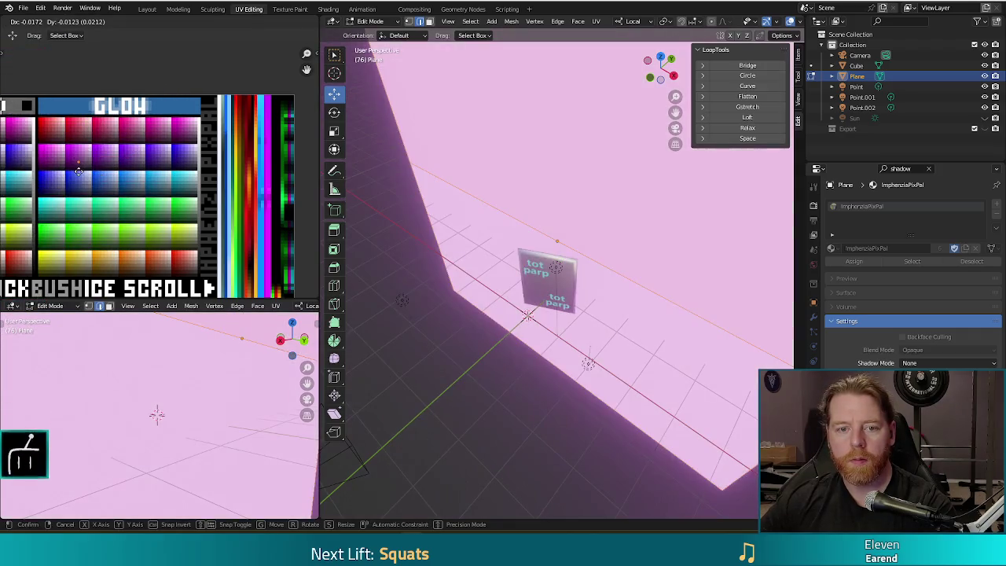
key(F12)
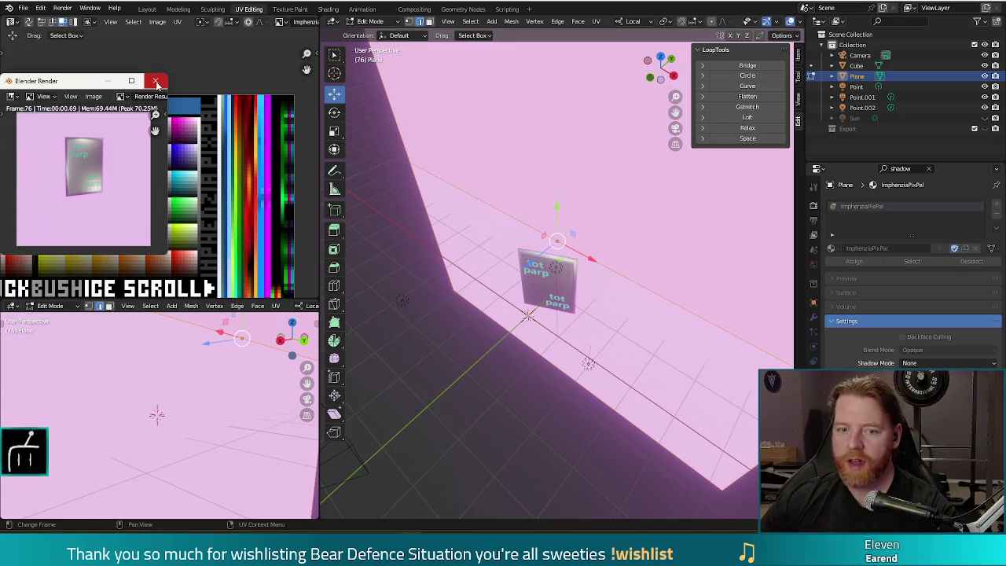
click(157, 82)
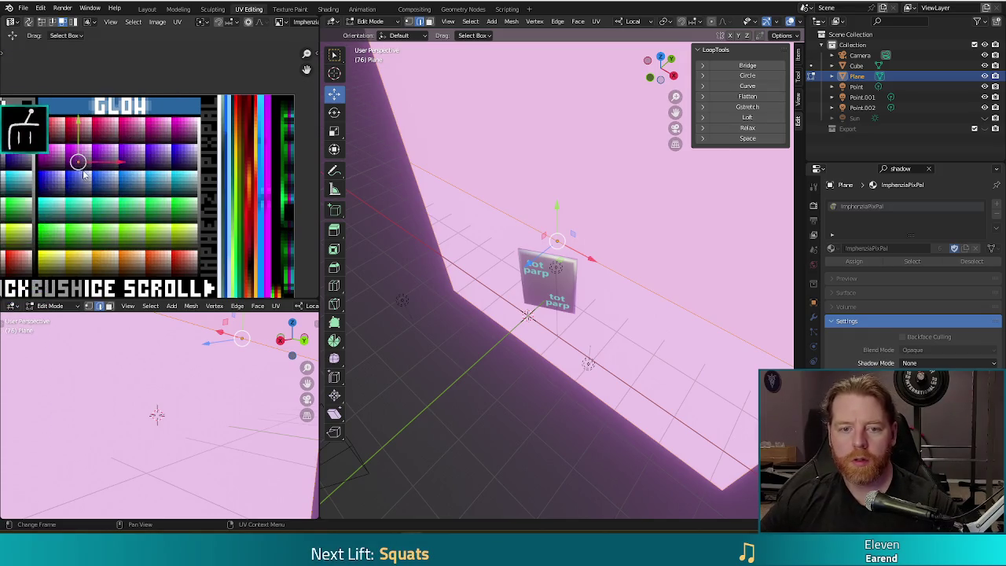
Place the backdrop plane's UVs on a yellow swatch and render it several times.
key(g)
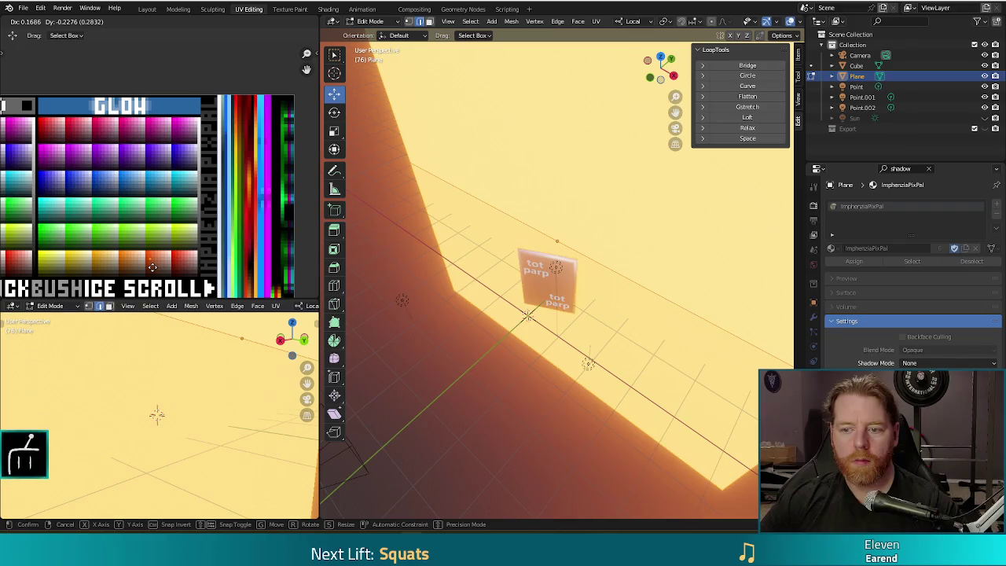
click(152, 268)
key(F12)
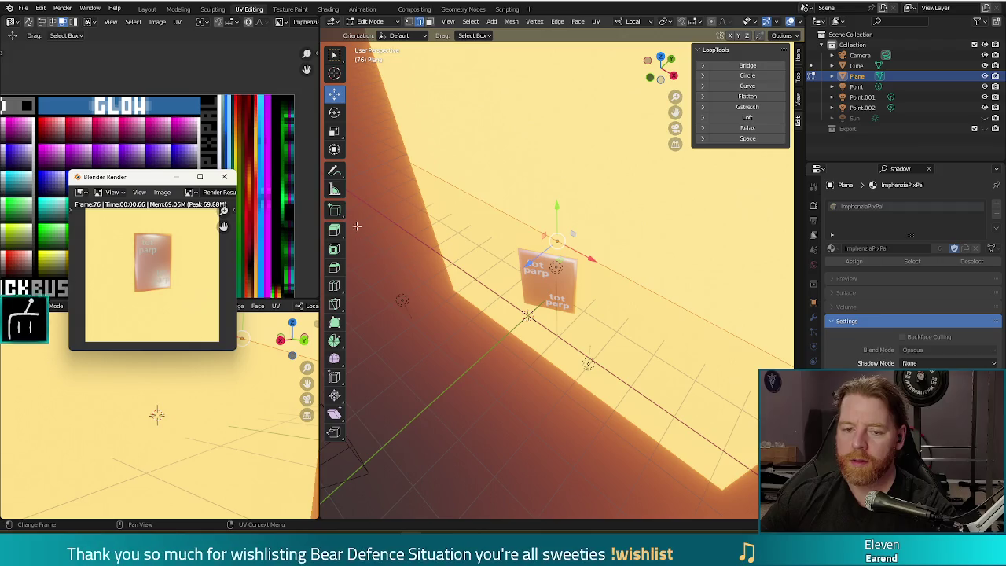
key(Escape)
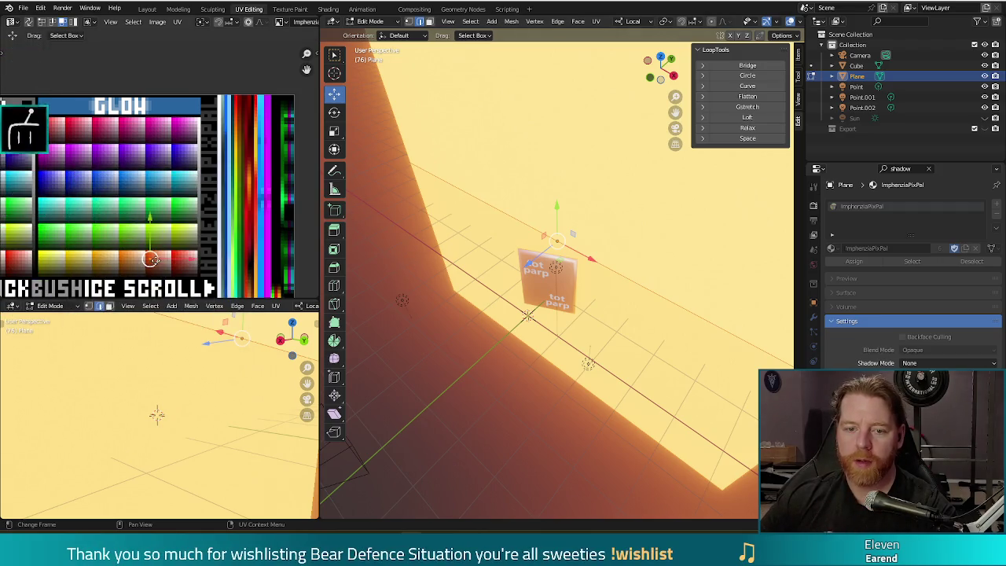
key(F12)
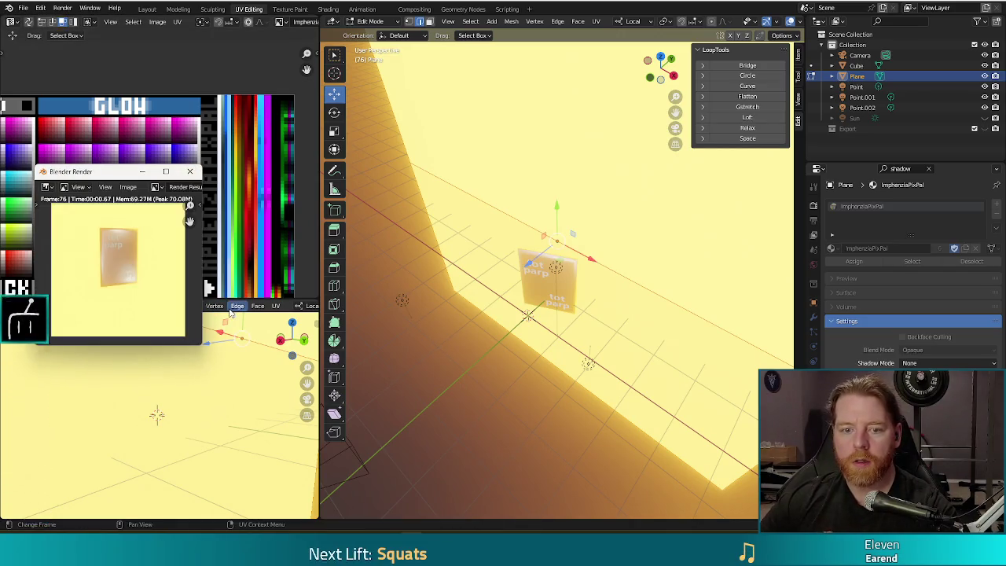
click(190, 171)
key(F12)
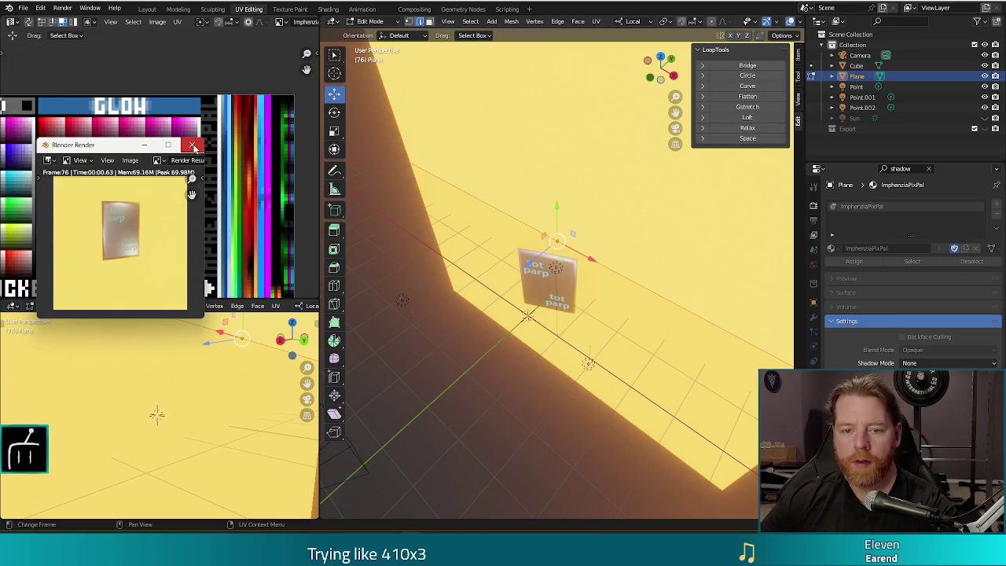
click(194, 149)
Nudge the backdrop UVs to a paler yellow, compare renders, and return to object mode.
key(g)
key(Escape)
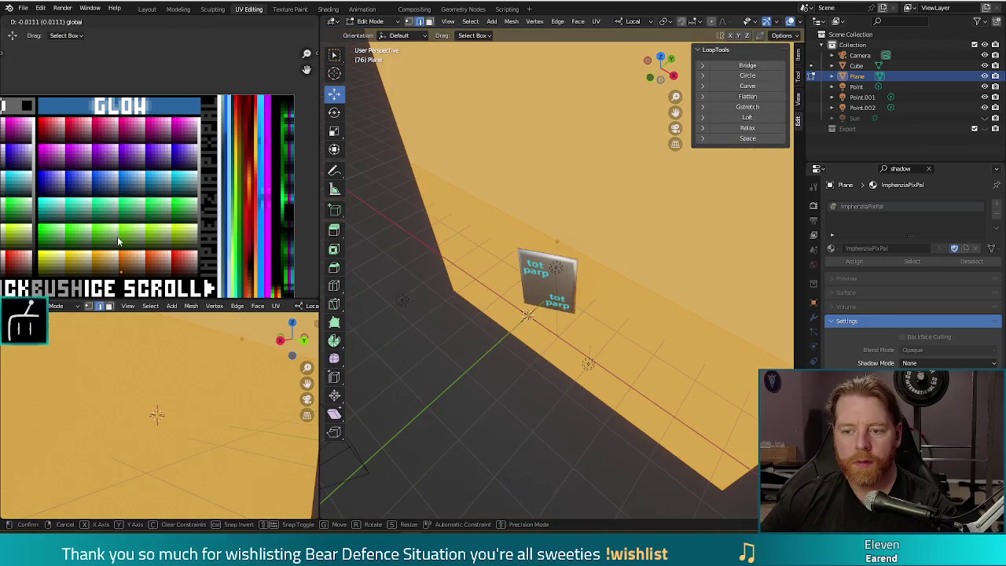
key(F12)
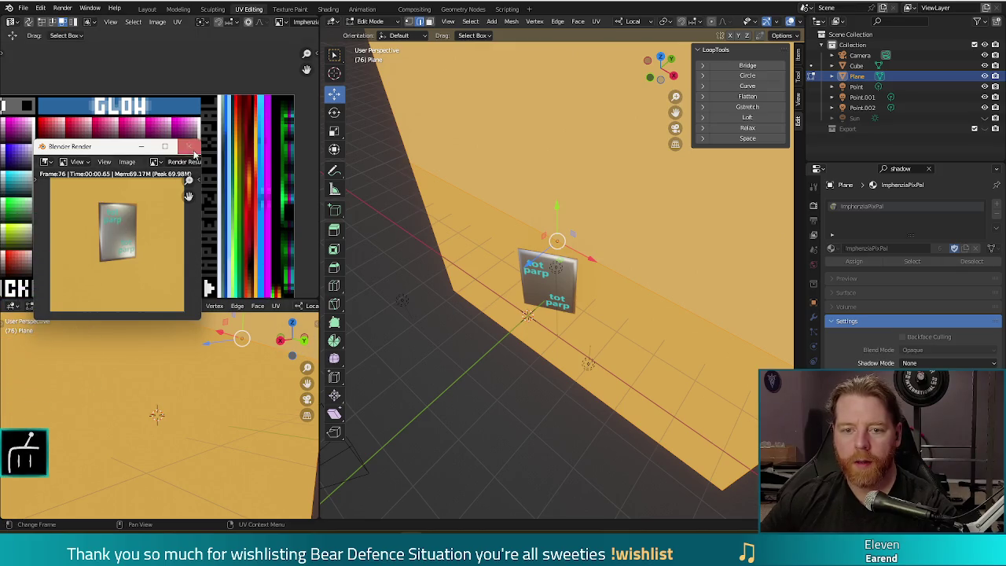
key(Escape)
key(g)
click(119, 243)
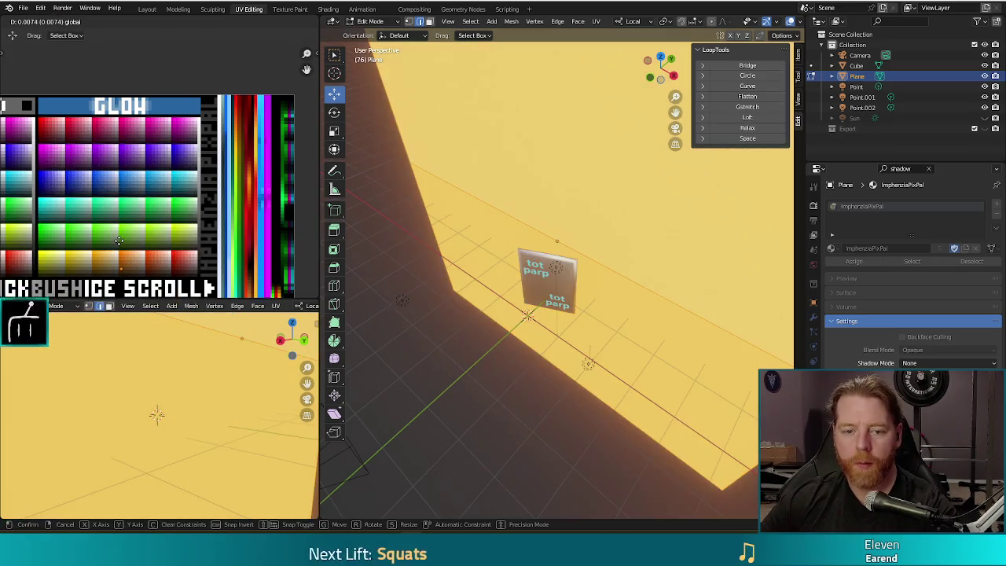
key(F12)
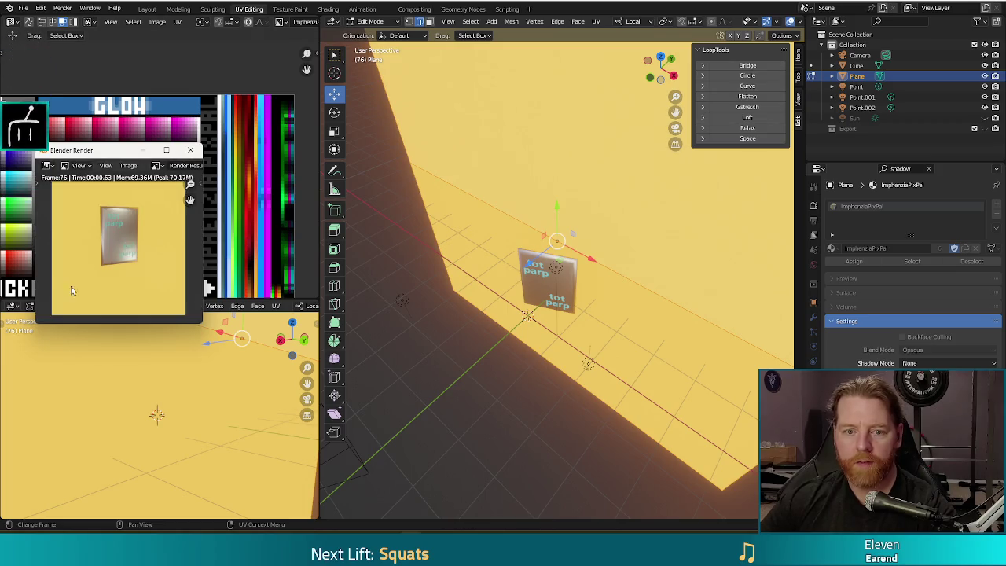
key(Escape)
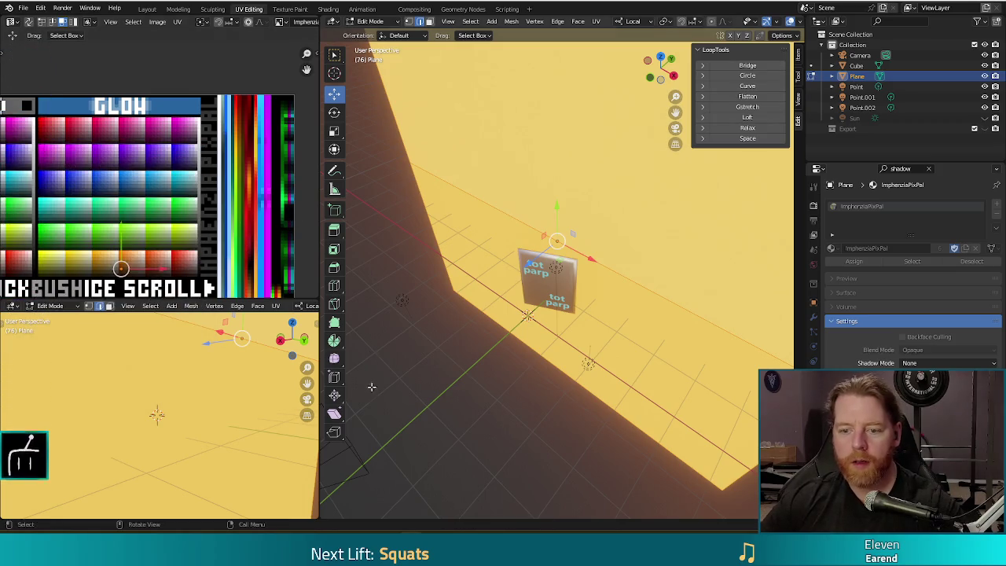
scroll(451, 327, down, 4)
key(Tab)
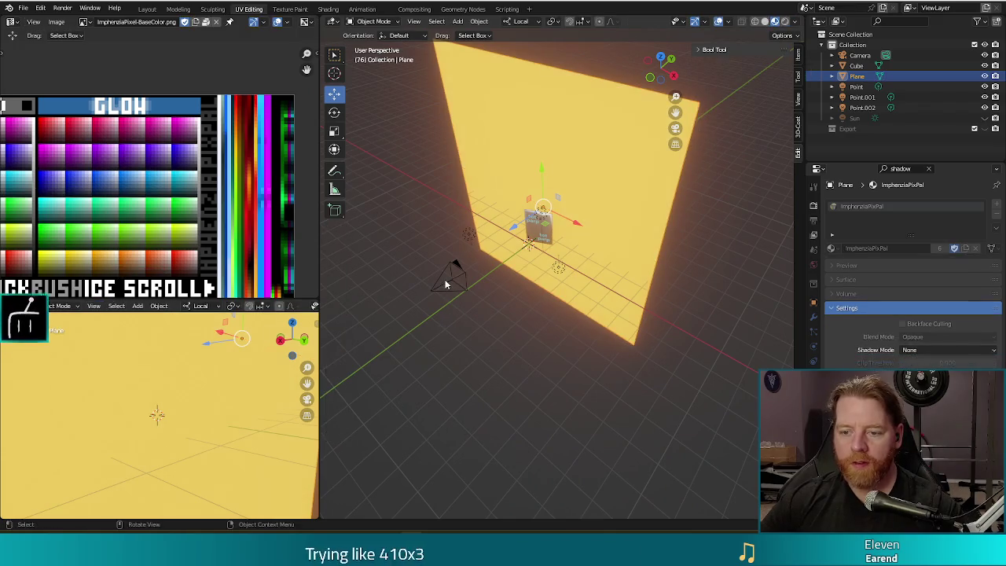
Move the camera along its local Z axis and render the view.
click(449, 278)
key(g)
key(z)
key(z)
click(552, 423)
key(F12)
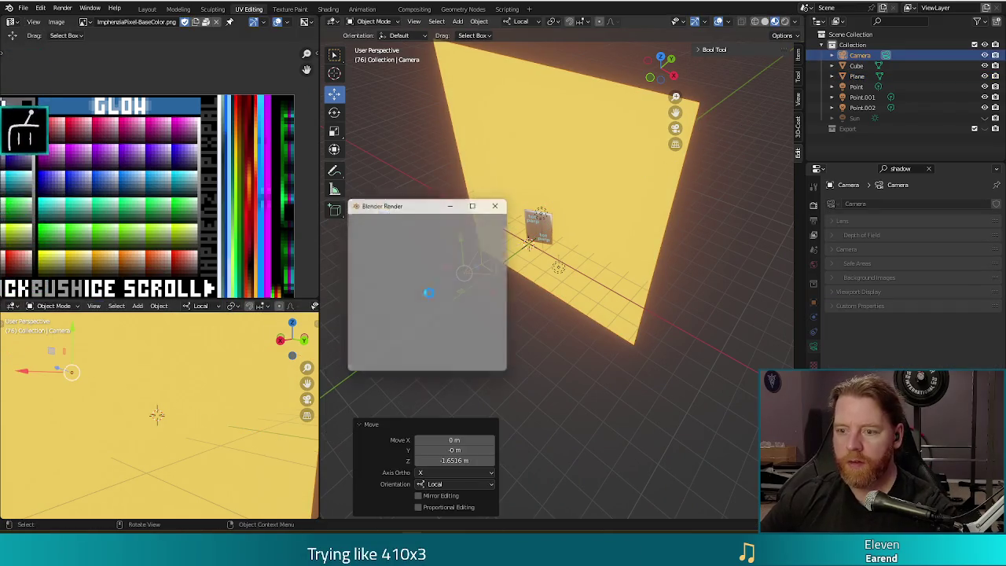
click(503, 203)
Bring the camera closer along local Z, shift it sideways along local Y, and render.
key(g)
key(z)
key(z)
click(481, 249)
key(g)
key(y)
key(y)
click(481, 224)
key(F12)
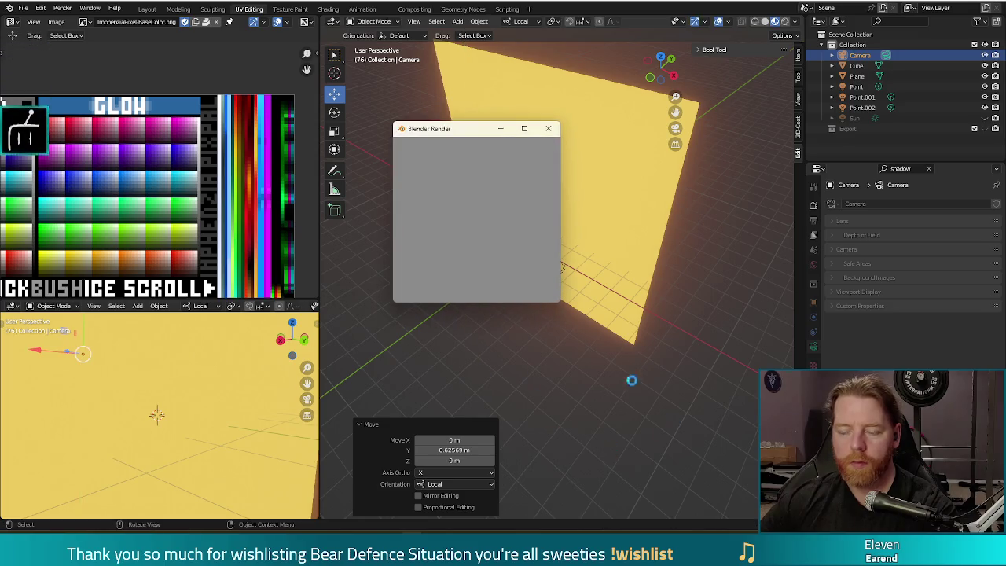
Adjust the camera again to -0.22606 m local Y and render the card on yellow.
key(Escape)
key(g)
key(z)
key(z)
click(493, 218)
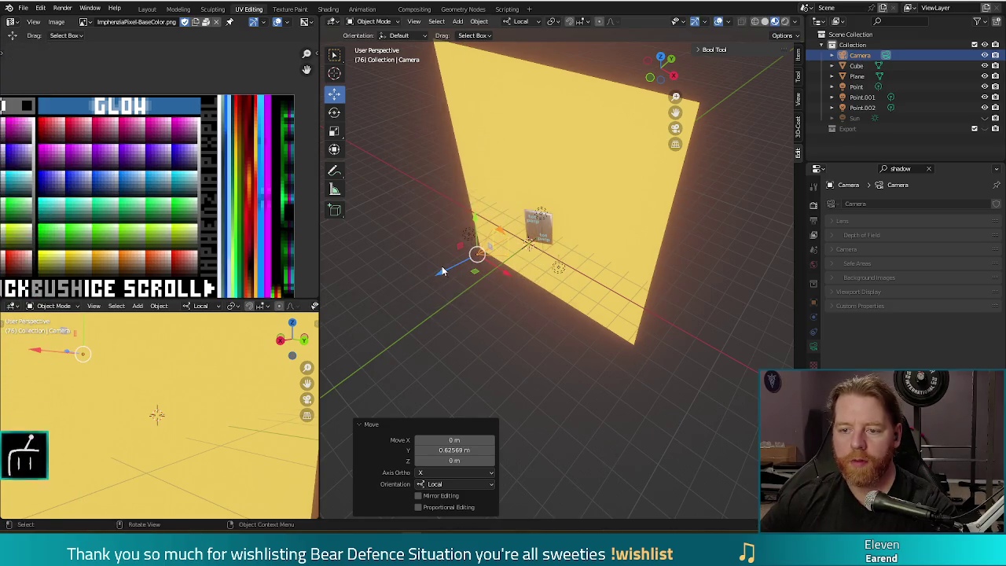
key(g)
key(y)
key(y)
click(483, 251)
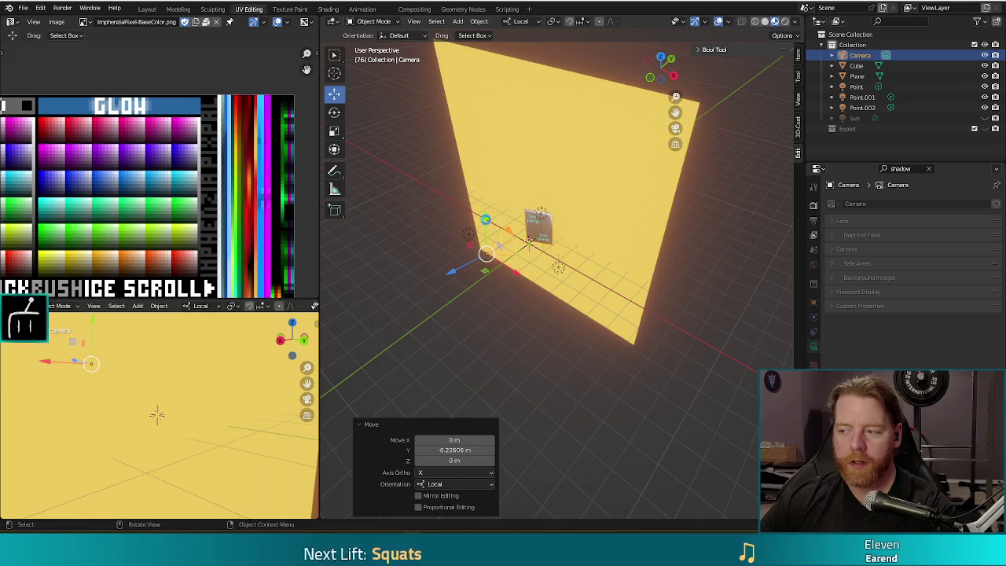
key(F12)
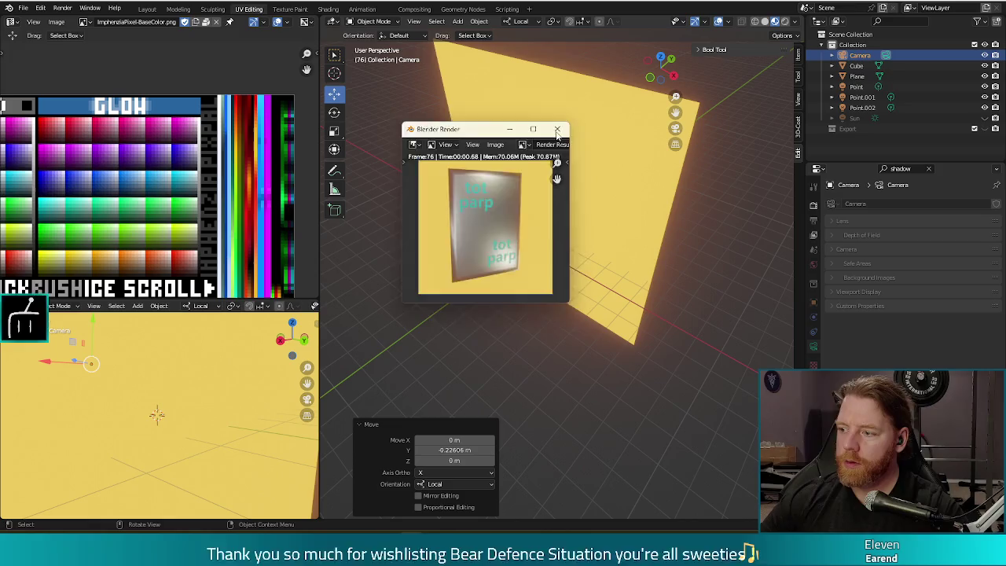
click(557, 129)
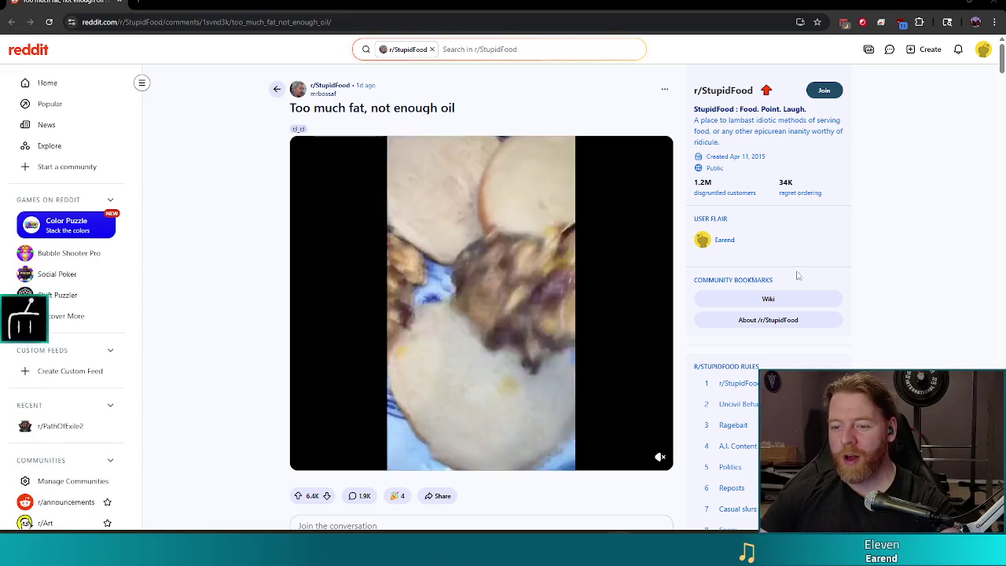
Pause the food video, scrub back through 0:21 and 0:12, and leave it paused at 0:19.
mouse_move(581, 394)
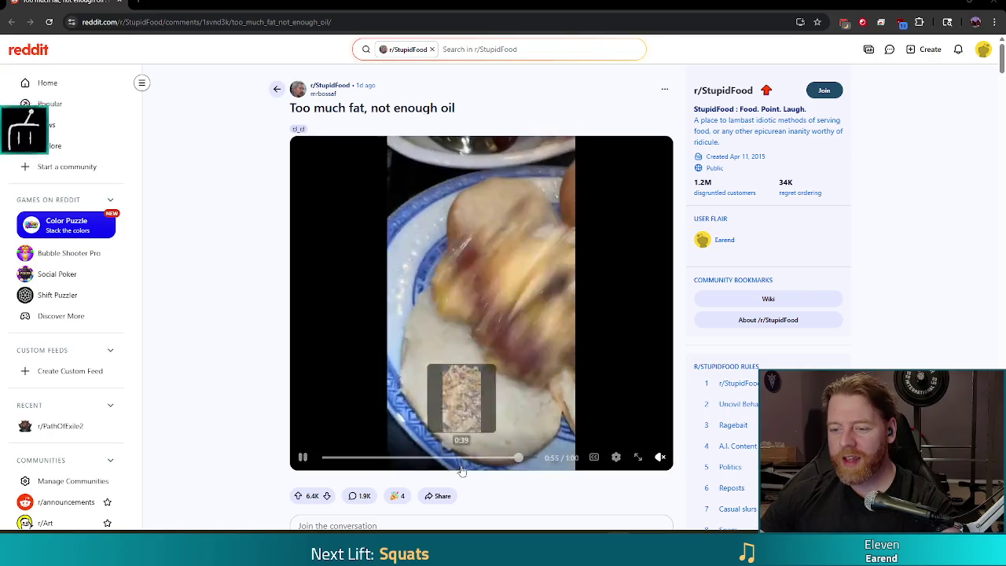
click(525, 462)
drag(525, 462, 400, 462)
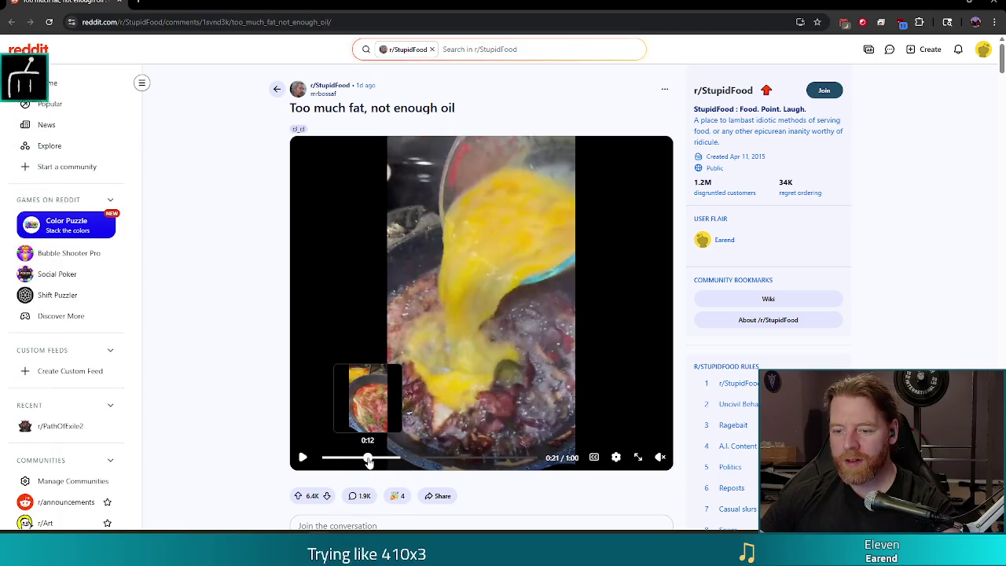
click(369, 463)
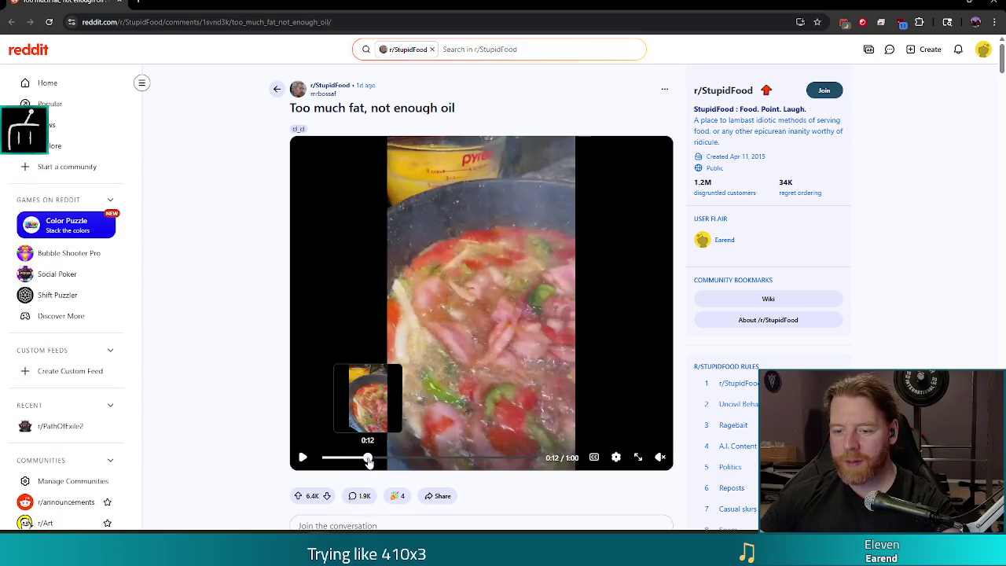
drag(369, 462, 387, 463)
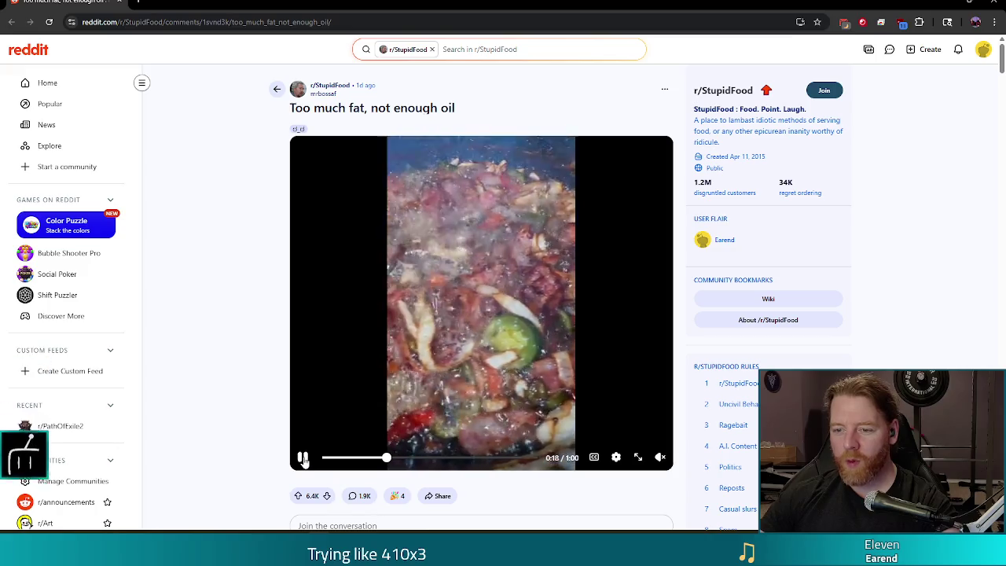
click(303, 458)
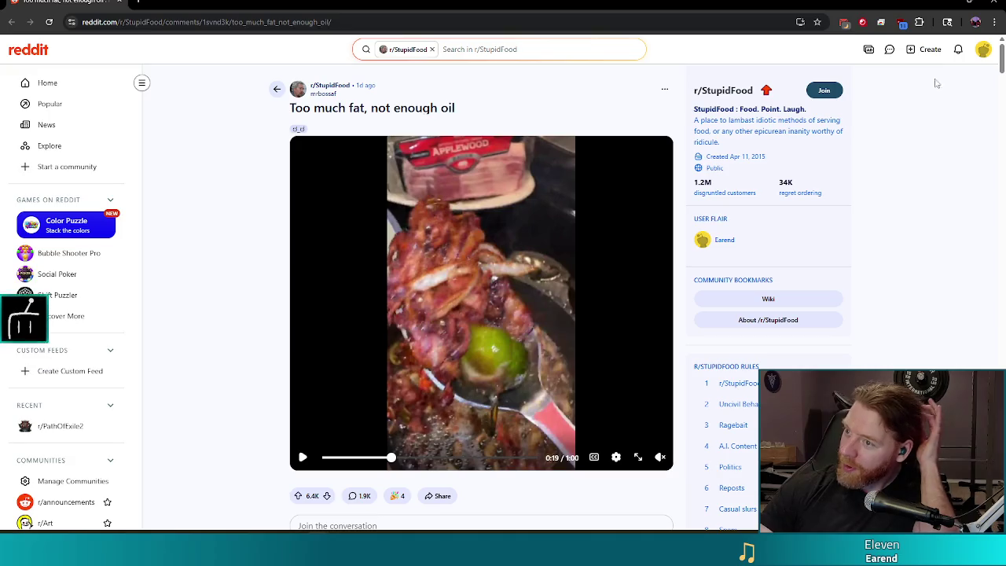
Switch back to Blender and close the Steam store browser window.
key(alt+Tab)
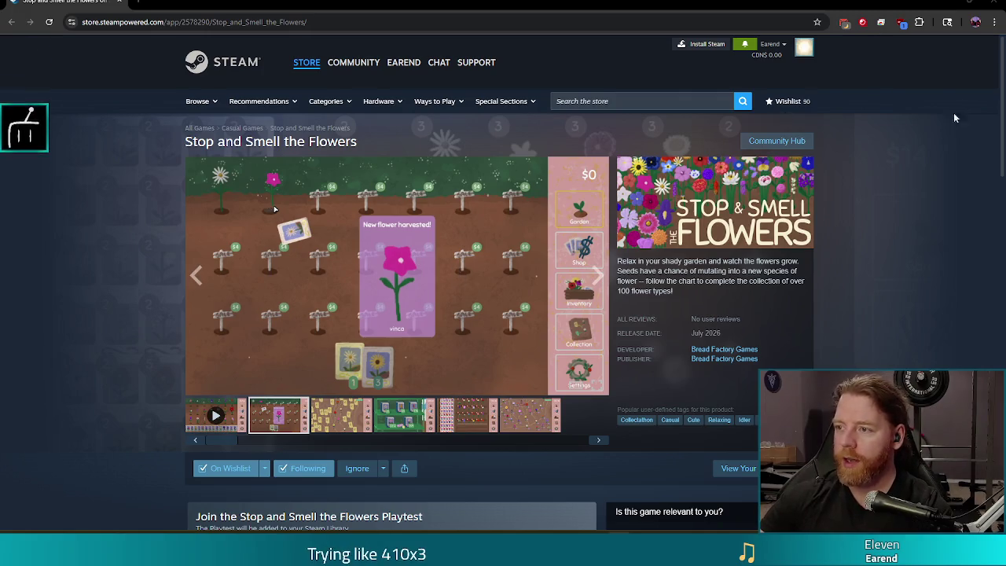
click(992, 3)
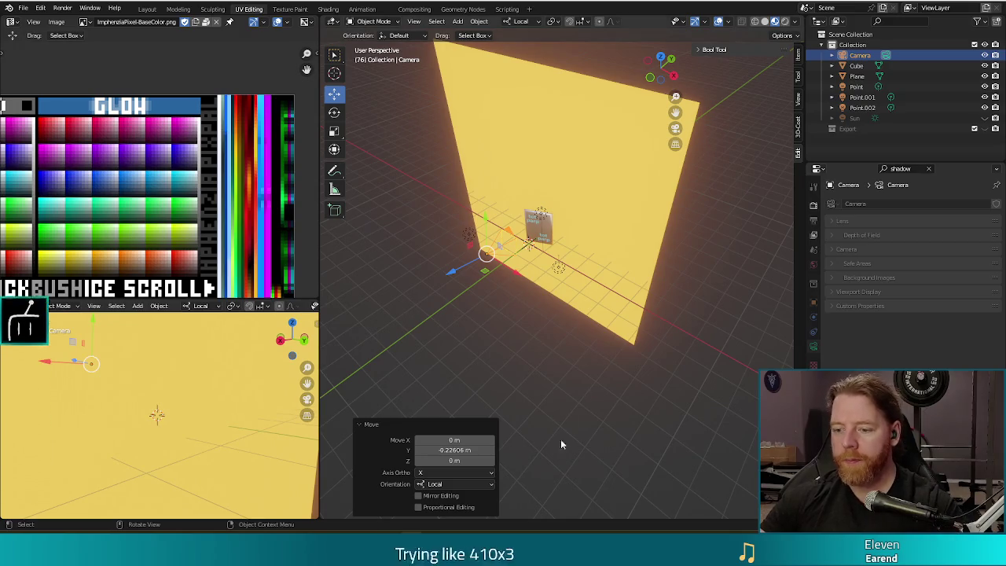
Glance at the tot parp image in GIMP, return to Blender, and save yard_sale.blend.
key(alt+Tab)
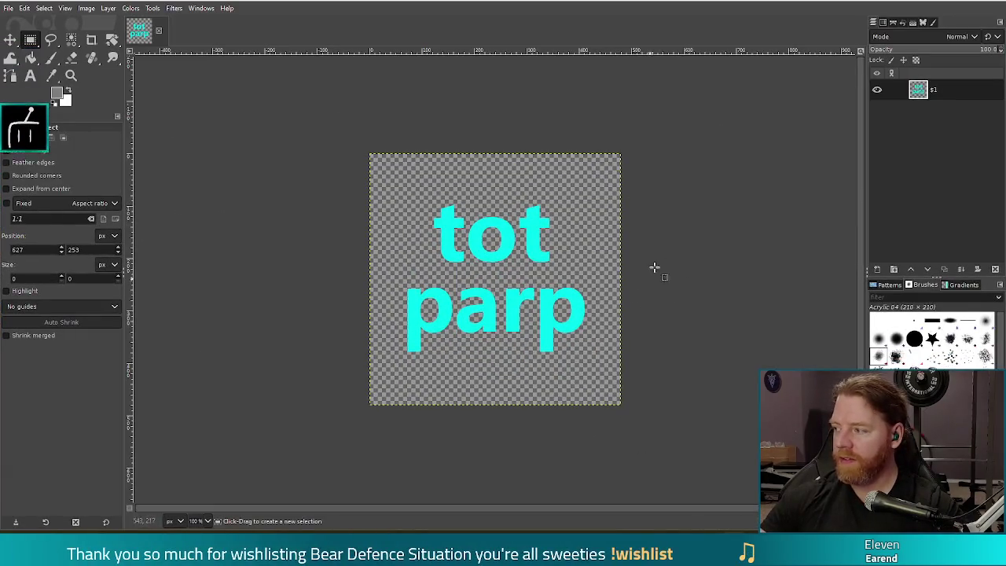
key(alt+Tab)
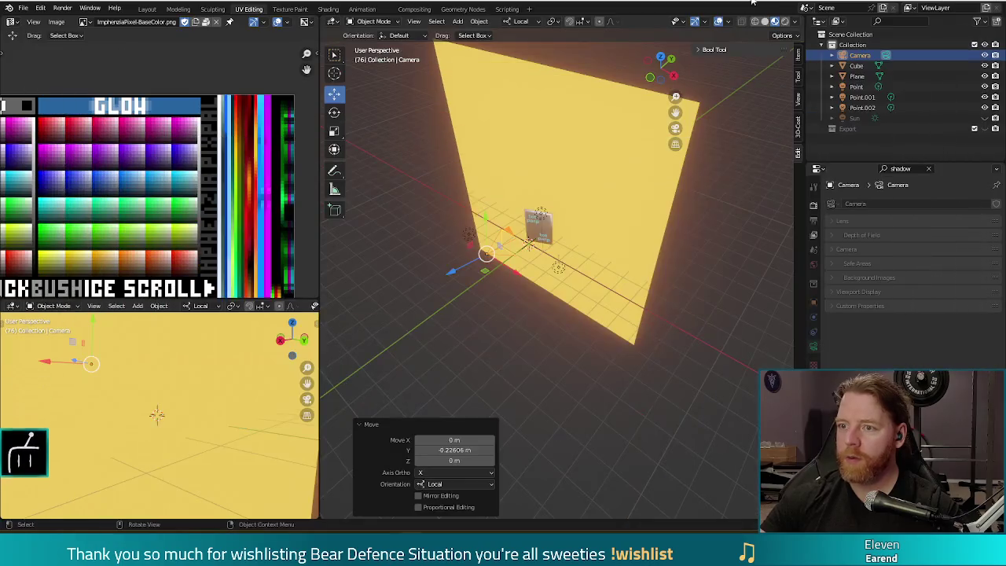
key(ctrl+s)
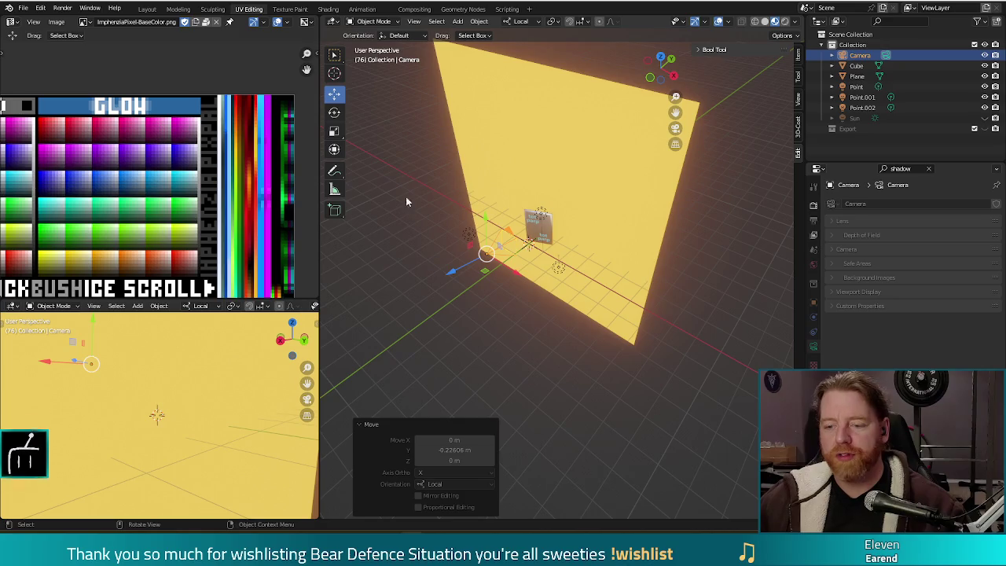
Render a preview of the framed tot parp card on the pale yellow backdrop.
key(F12)
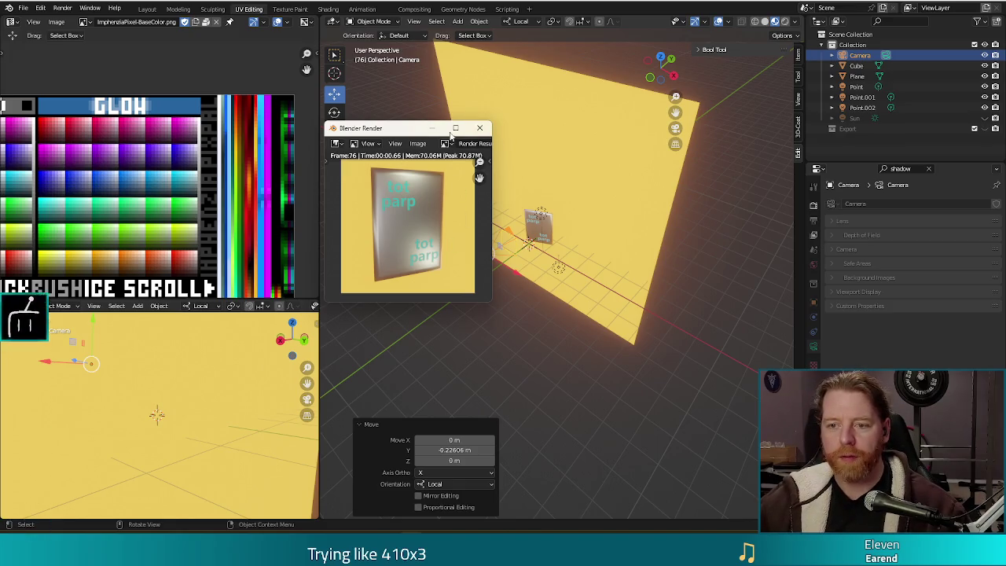
Close the render preview and switch to the tot parp image in GIMP.
click(481, 128)
key(alt+Tab)
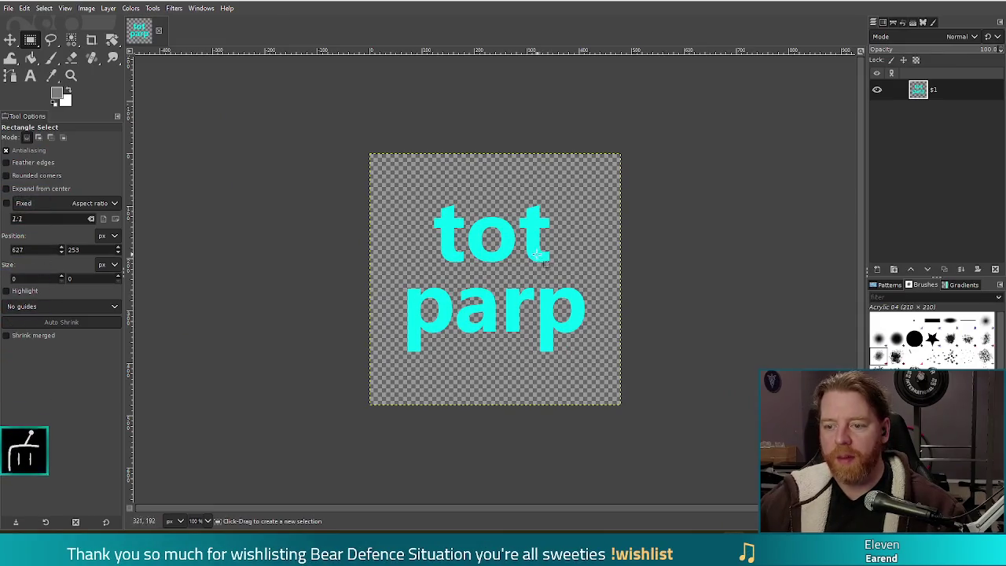
Colorize the tot parp text to a darker teal with saturation 1.0 and lightness about -0.6.
right_click(477, 271)
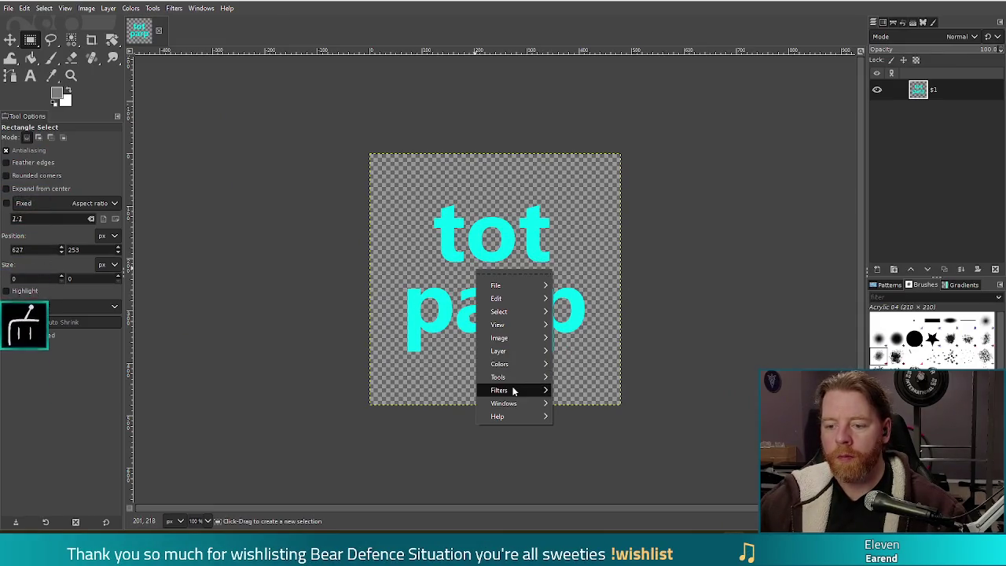
mouse_move(512, 390)
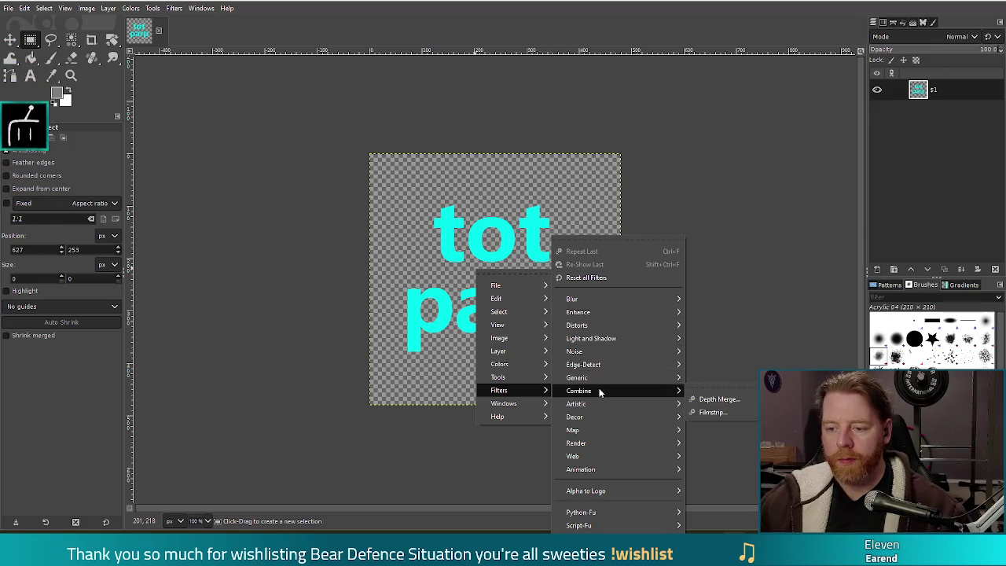
mouse_move(500, 364)
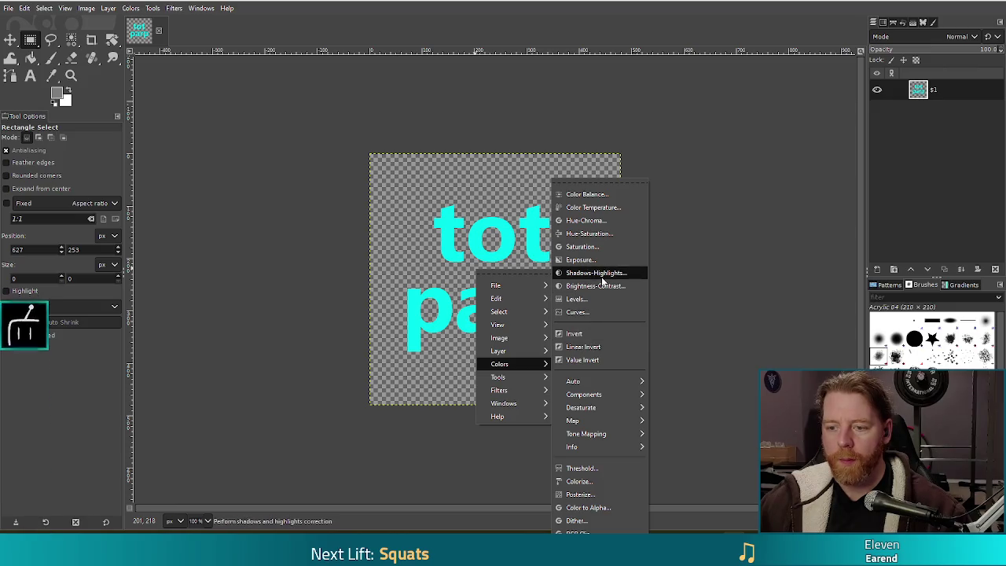
click(579, 482)
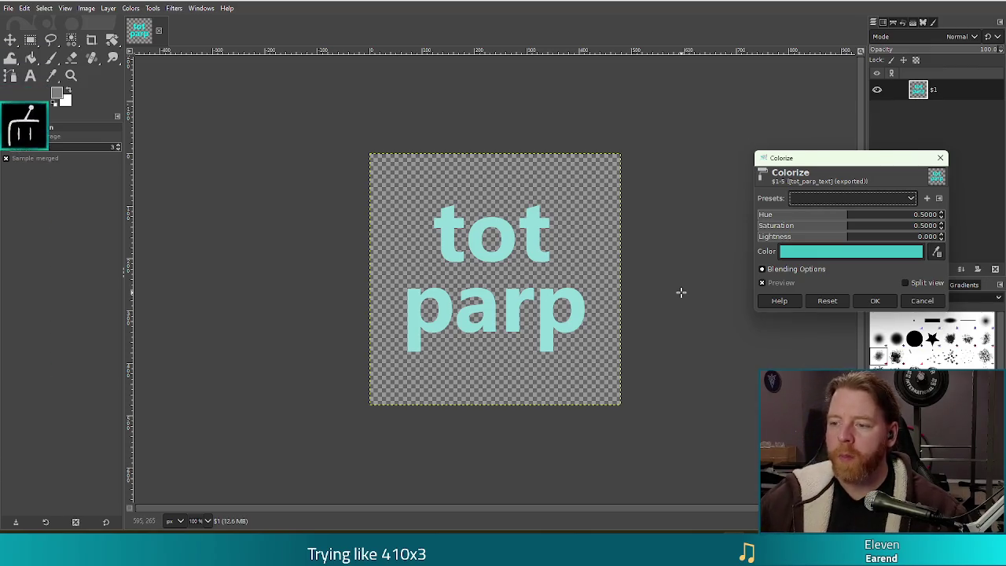
mouse_move(838, 225)
mouse_down()
mouse_move(857, 225)
mouse_move(802, 240)
mouse_up()
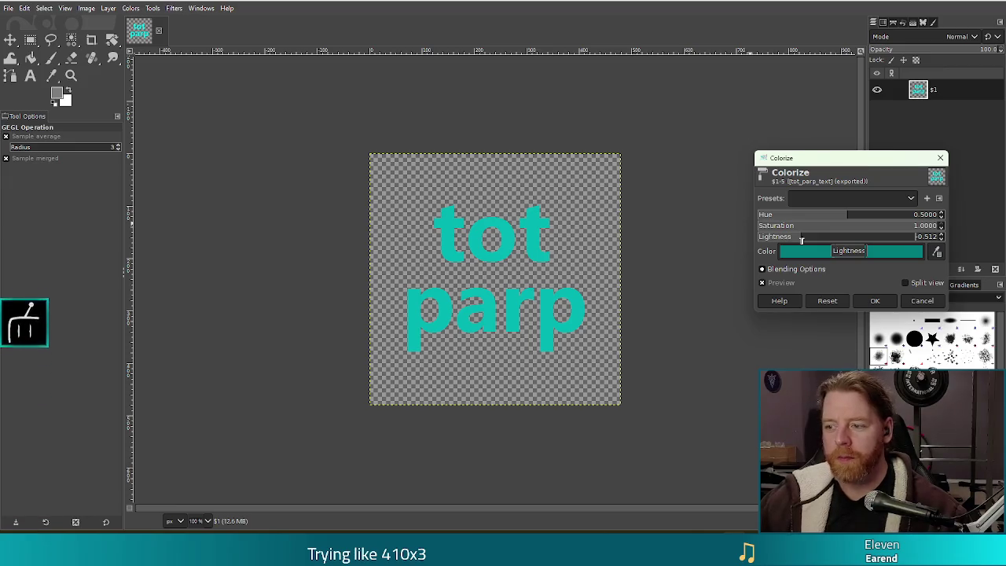
drag(802, 240, 794, 242)
click(875, 301)
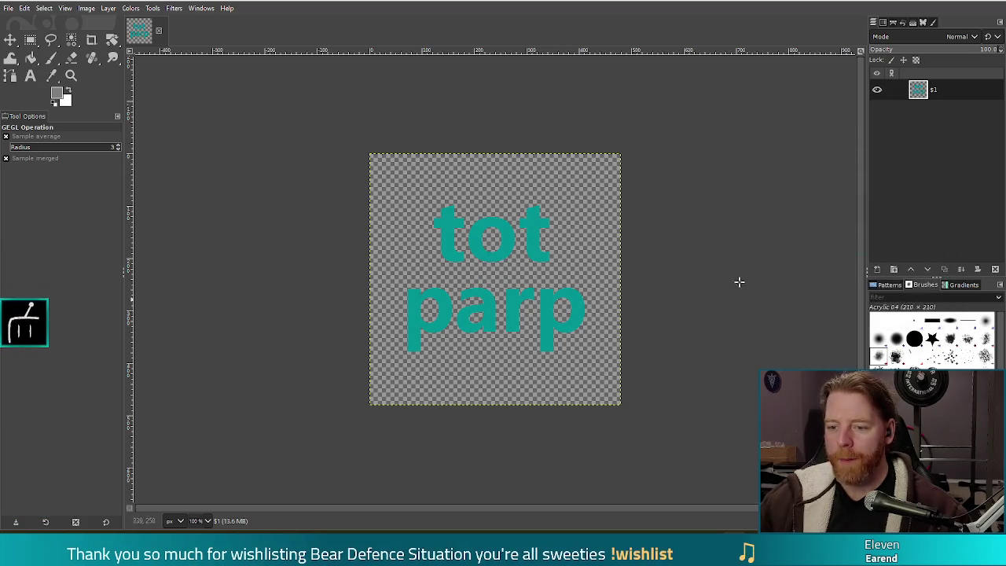
Export the recoloured image over tot_parp_text.png, replacing the existing file, and return to Blender.
key(ctrl+shift+e)
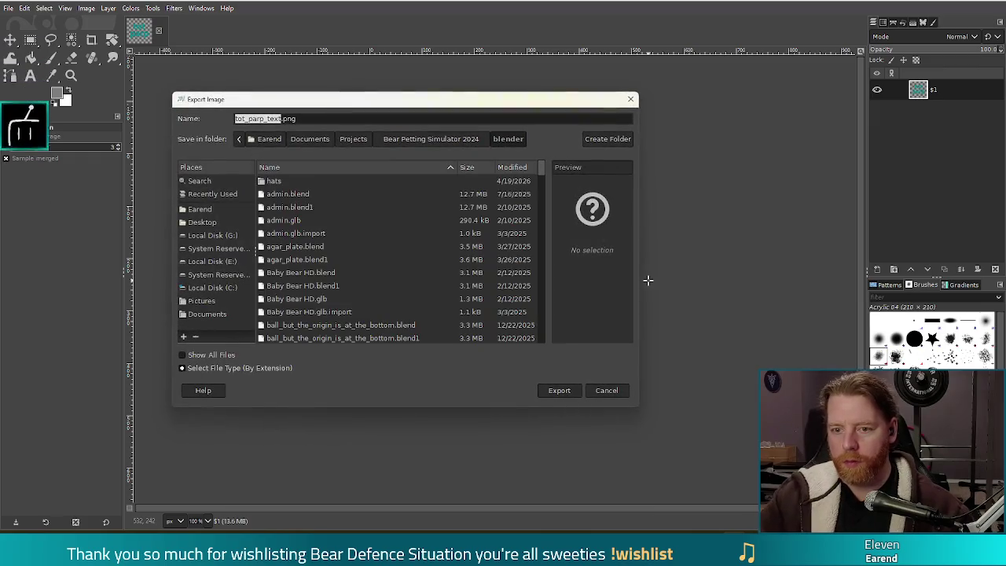
click(562, 393)
click(471, 300)
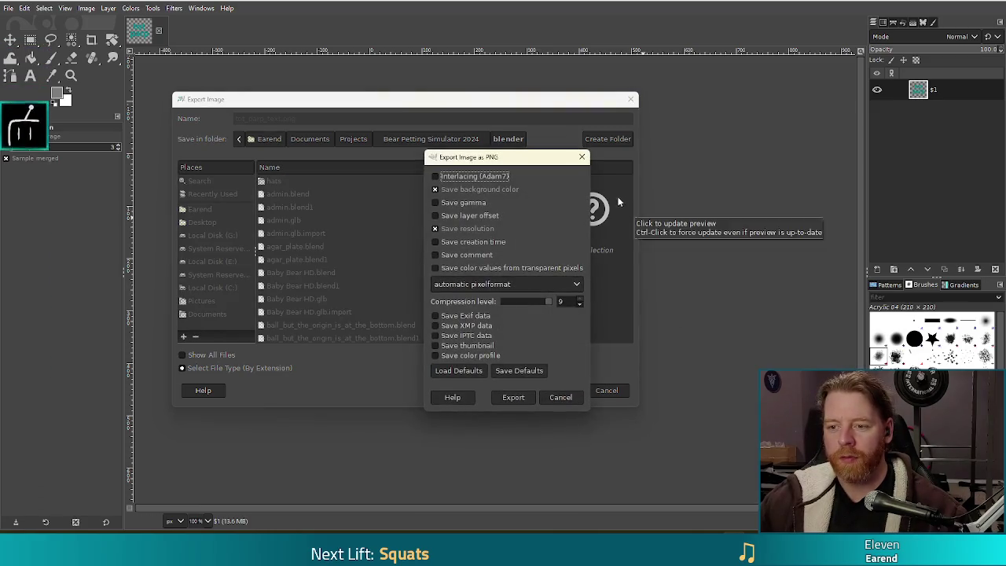
click(511, 392)
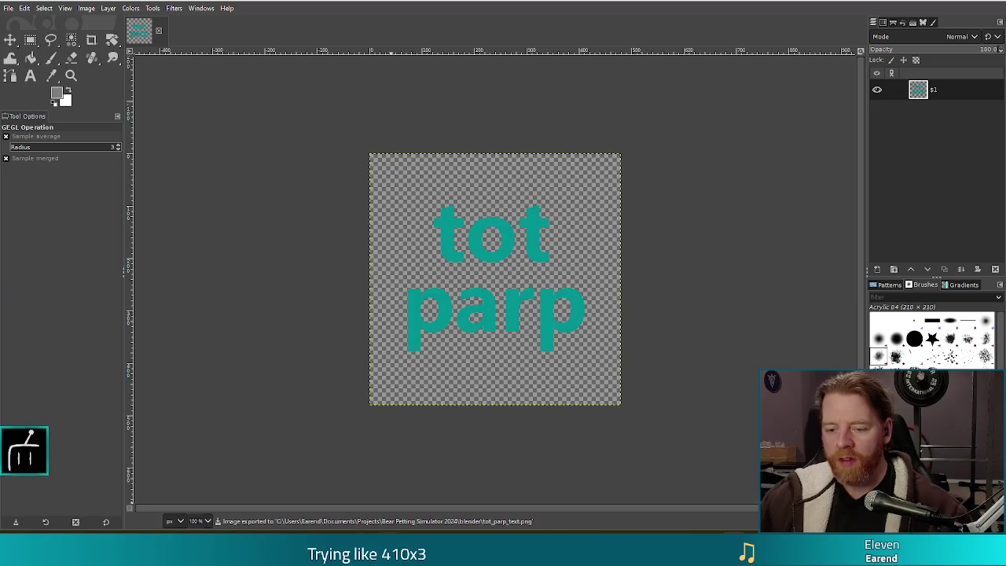
key(alt+Tab)
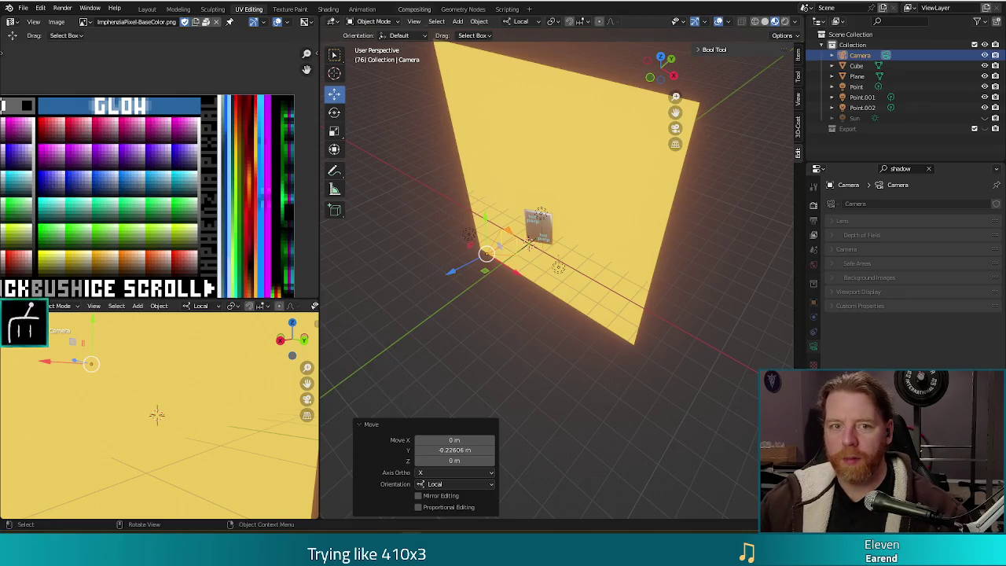
Select the card's text material slot, clear the 'shadow' filter, and expand the Fac image settings.
click(533, 225)
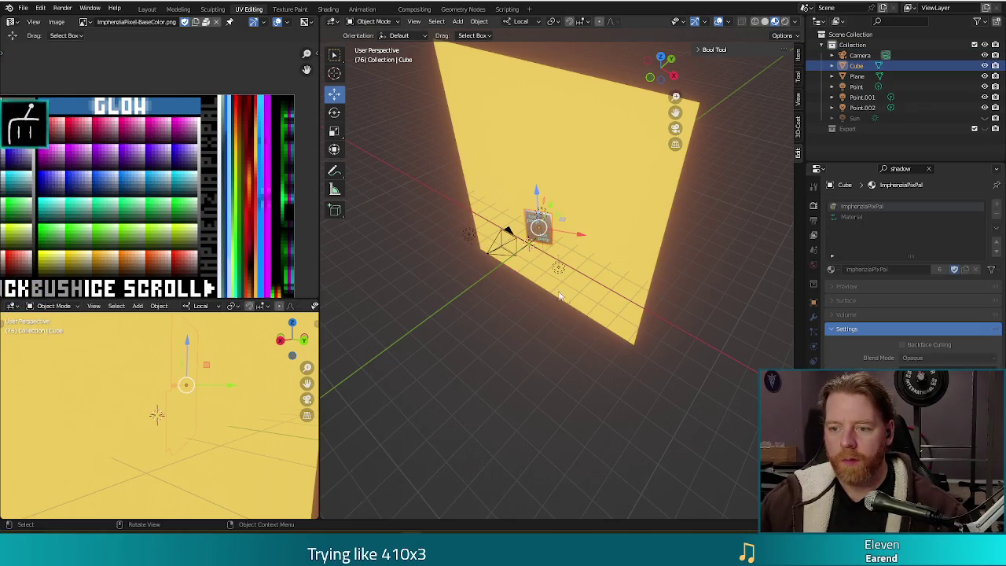
click(847, 217)
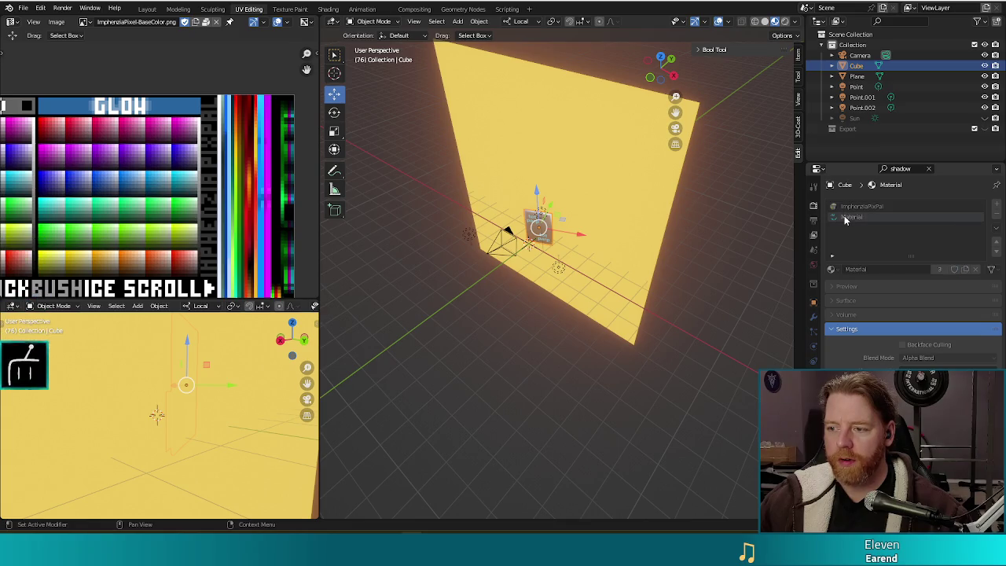
click(928, 168)
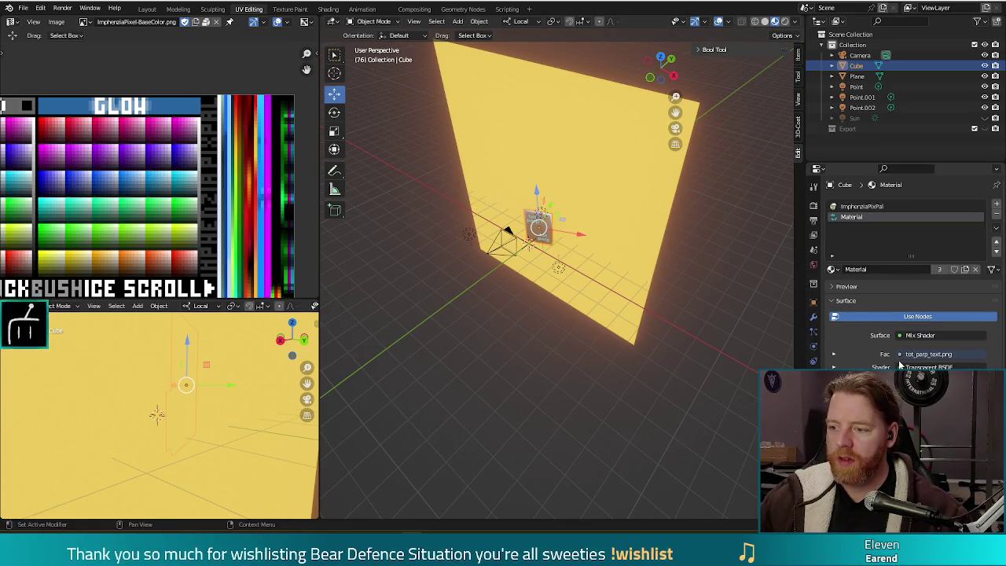
click(901, 355)
click(904, 359)
click(900, 356)
click(859, 353)
scroll(859, 352, down, 2)
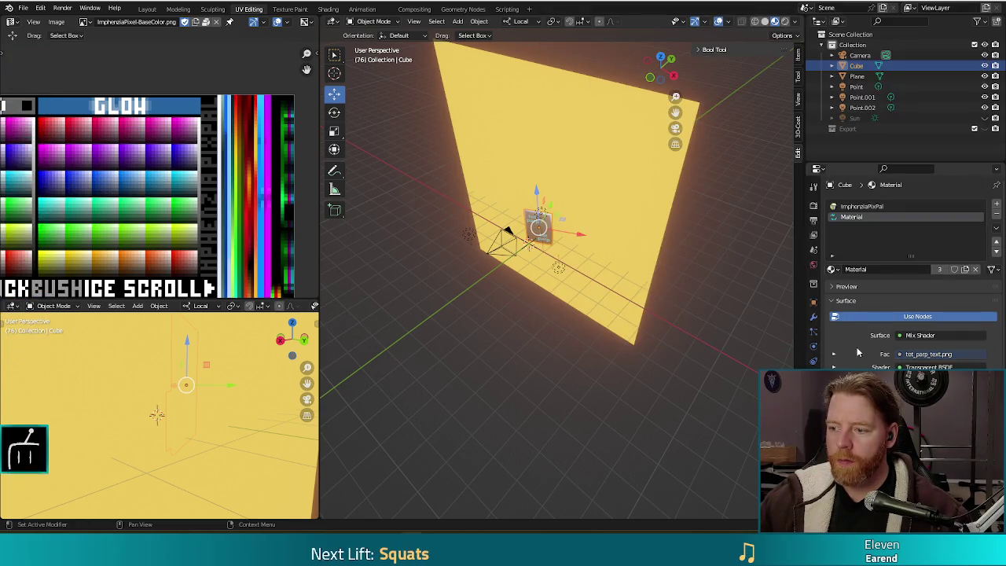
click(834, 312)
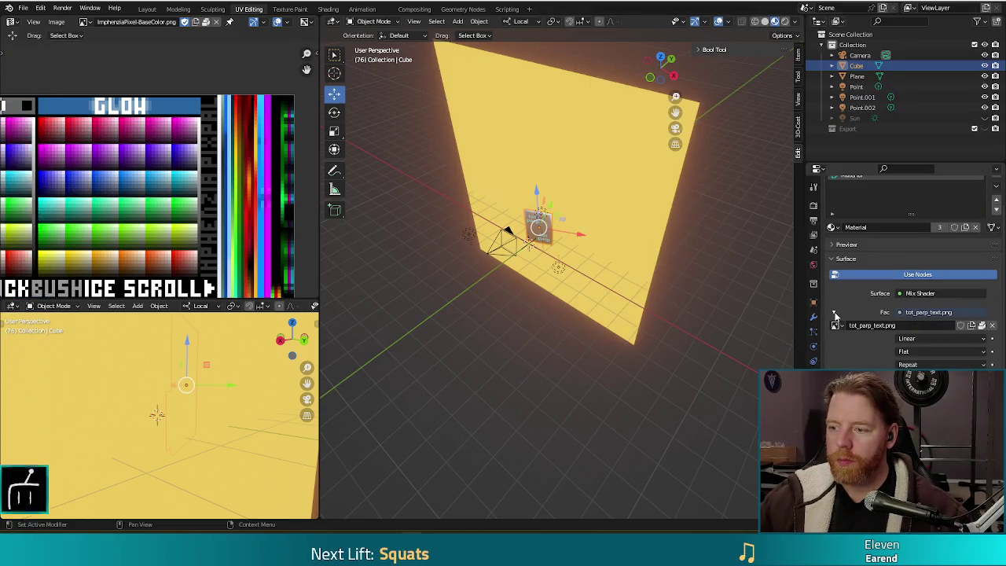
Unlink and reload tot_parp_text.png into the card material, then render with F12.
click(993, 325)
click(964, 325)
click(393, 125)
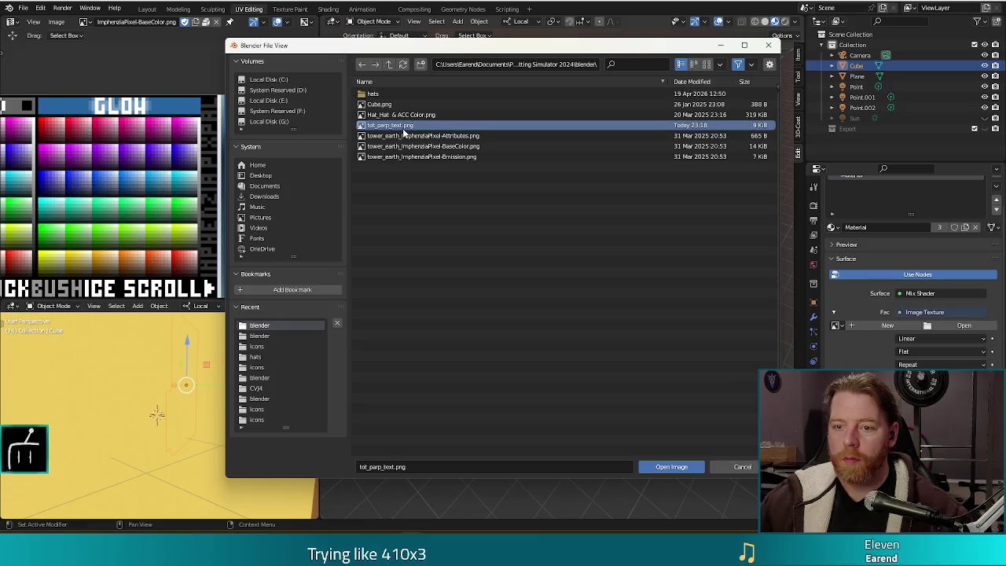
click(695, 470)
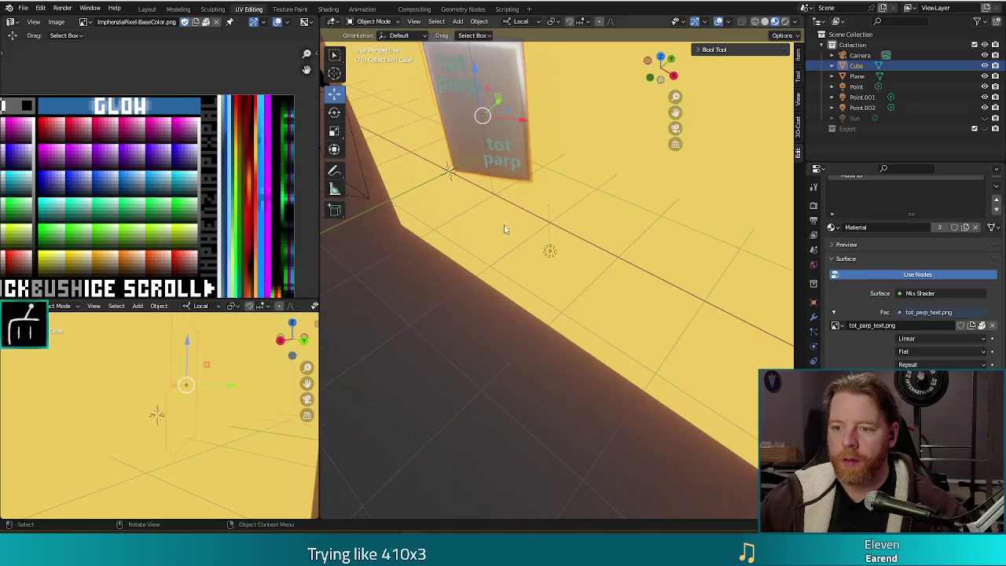
scroll(482, 199, down, 4)
key(F12)
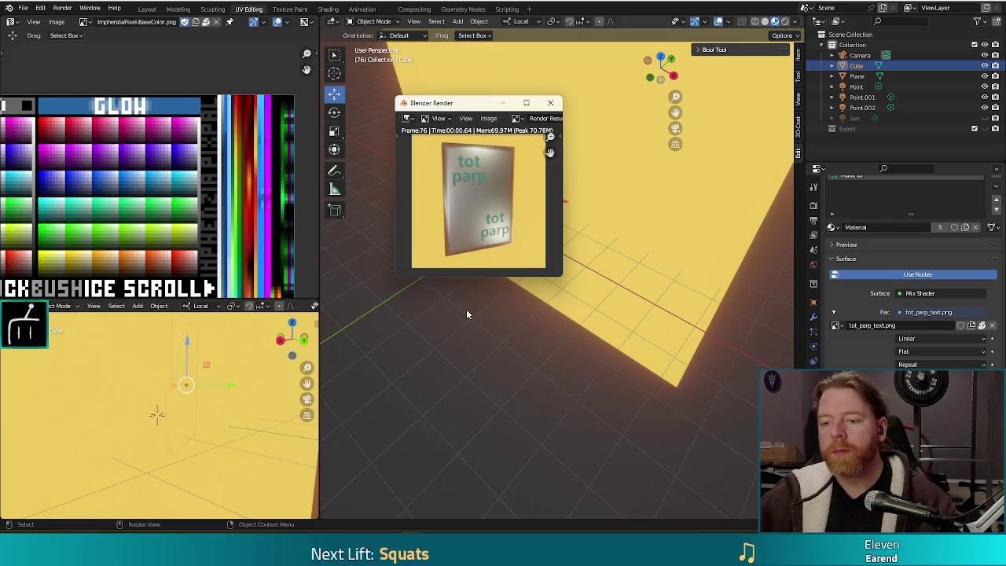
drag(472, 110, 436, 162)
click(515, 155)
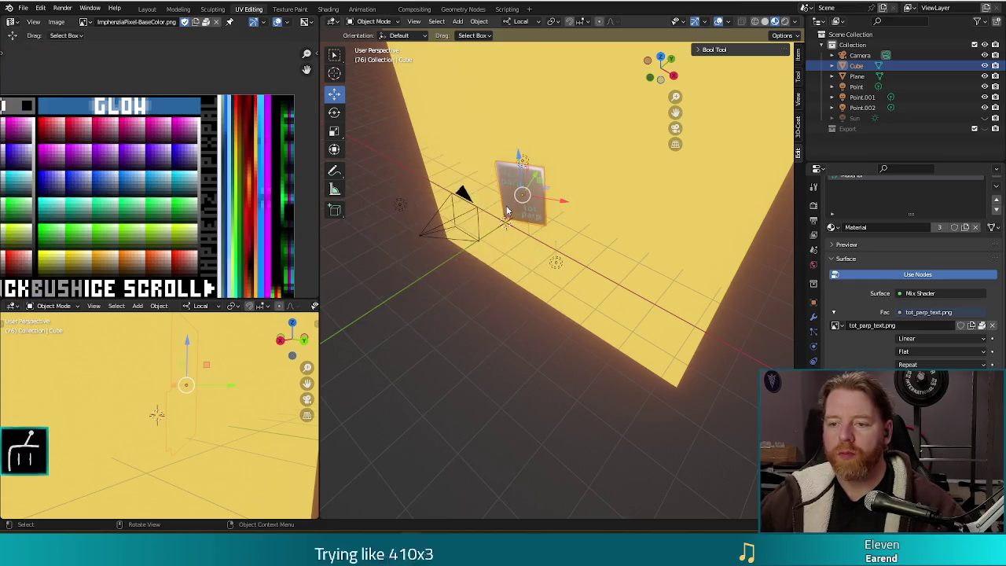
scroll(546, 250, up, 4)
drag(548, 251, 624, 252)
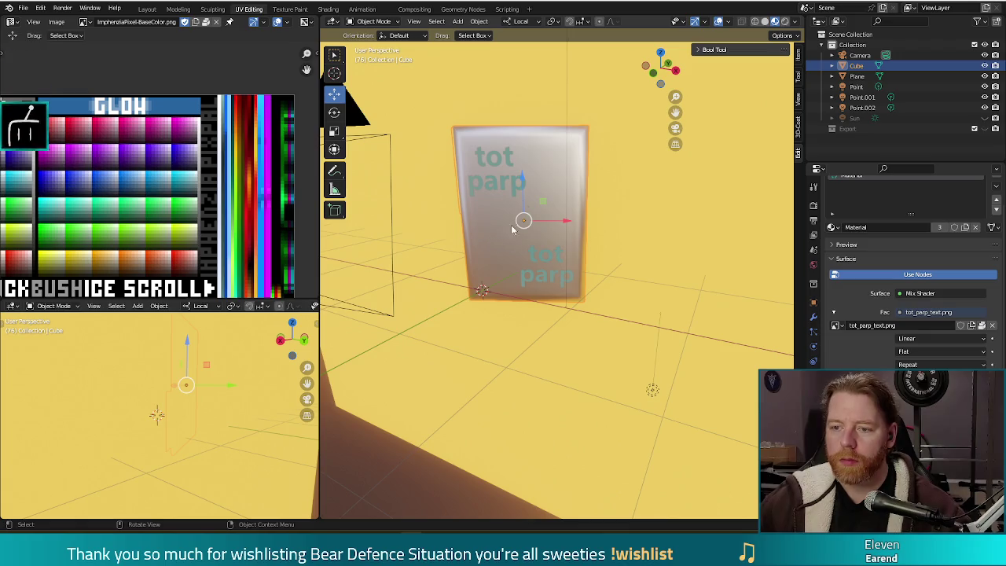
key(Tab)
mouse_move(640, 218)
mouse_down()
mouse_move(617, 211)
mouse_move(552, 256)
mouse_up()
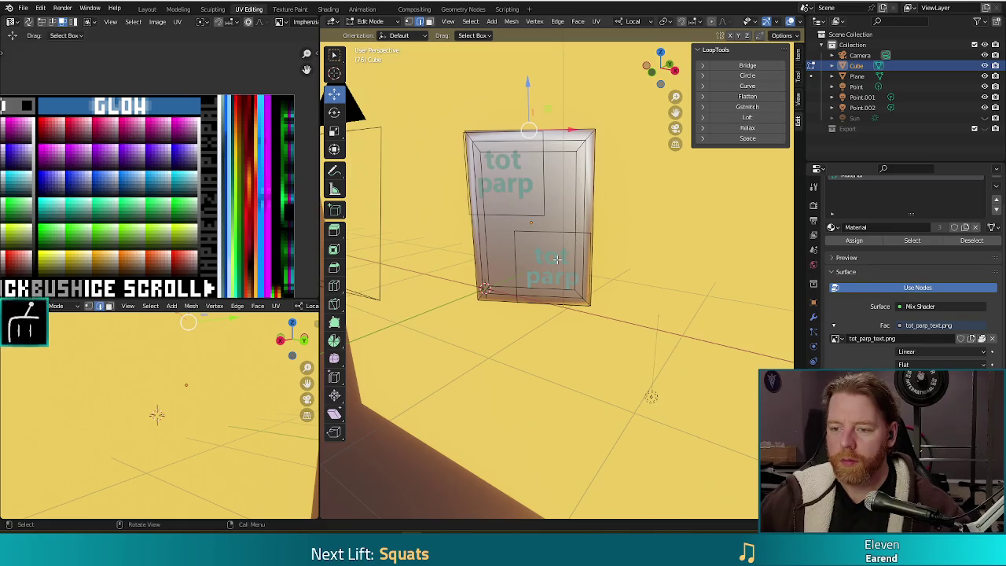
In Edit Mode, delete the card's lower tot parp text face.
key(Tab)
key(Tab)
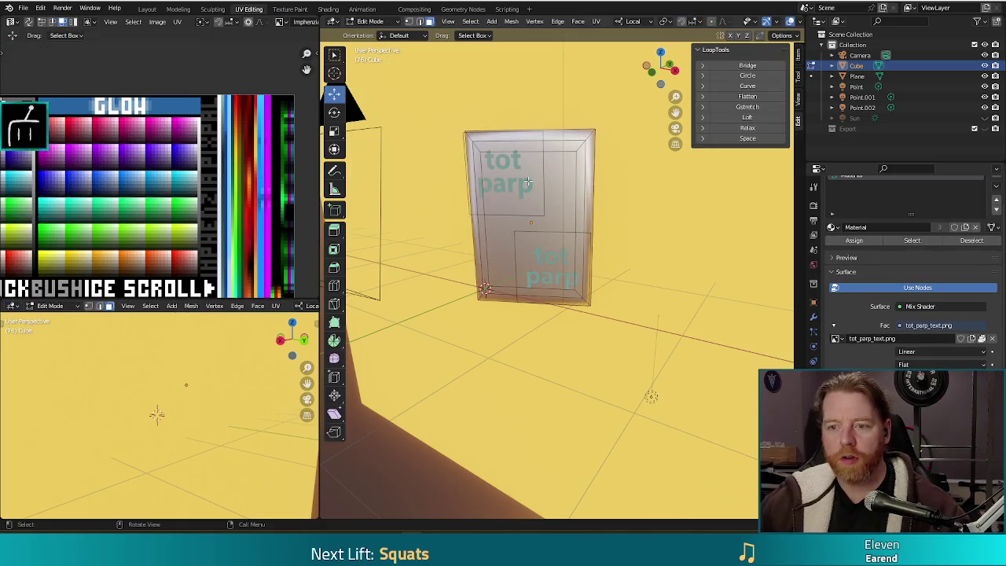
click(532, 250)
key(x)
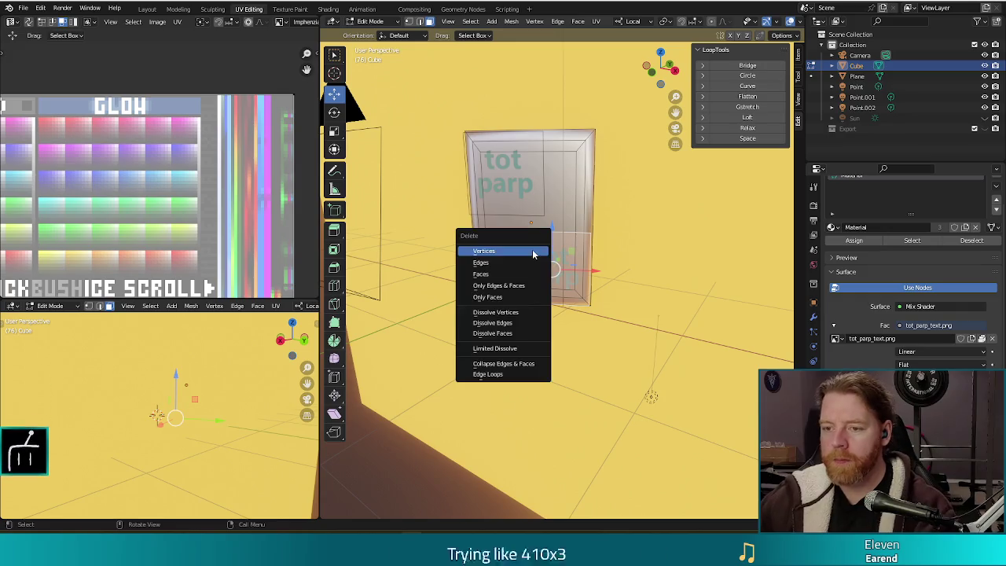
click(489, 251)
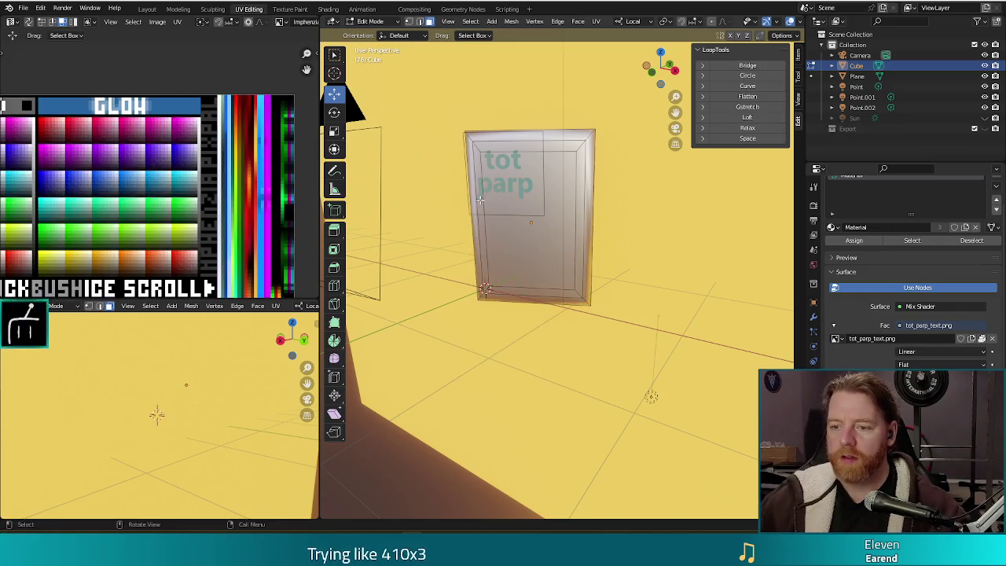
Scale the upper tot parp text face down to 0.689.
key(s)
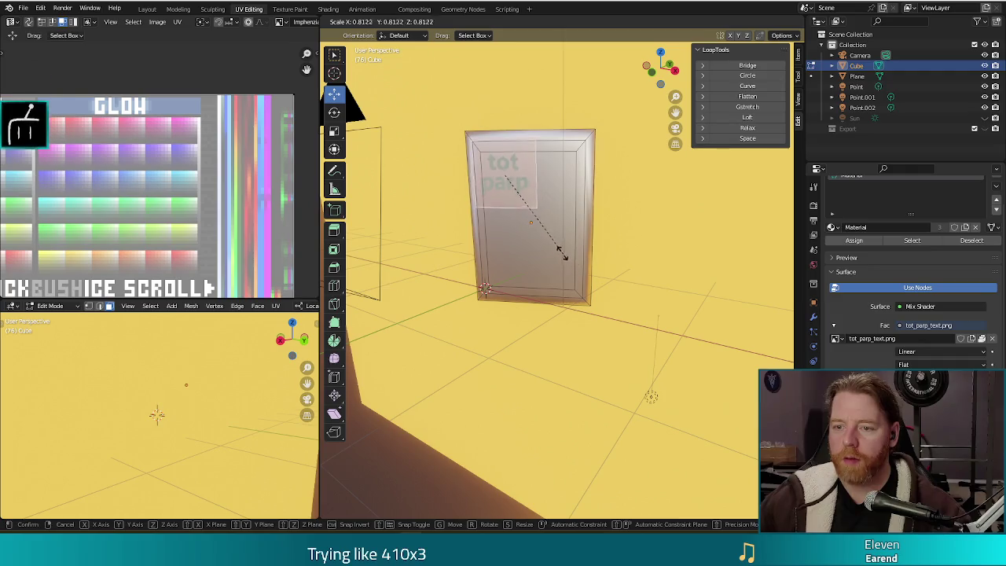
click(546, 243)
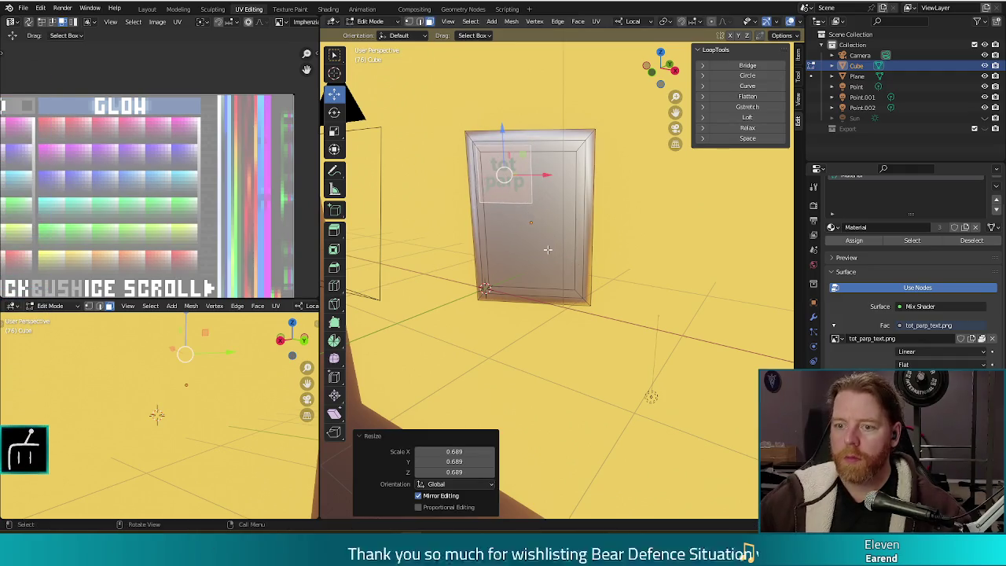
mouse_move(574, 267)
mouse_down()
mouse_move(471, 299)
mouse_move(539, 250)
mouse_up()
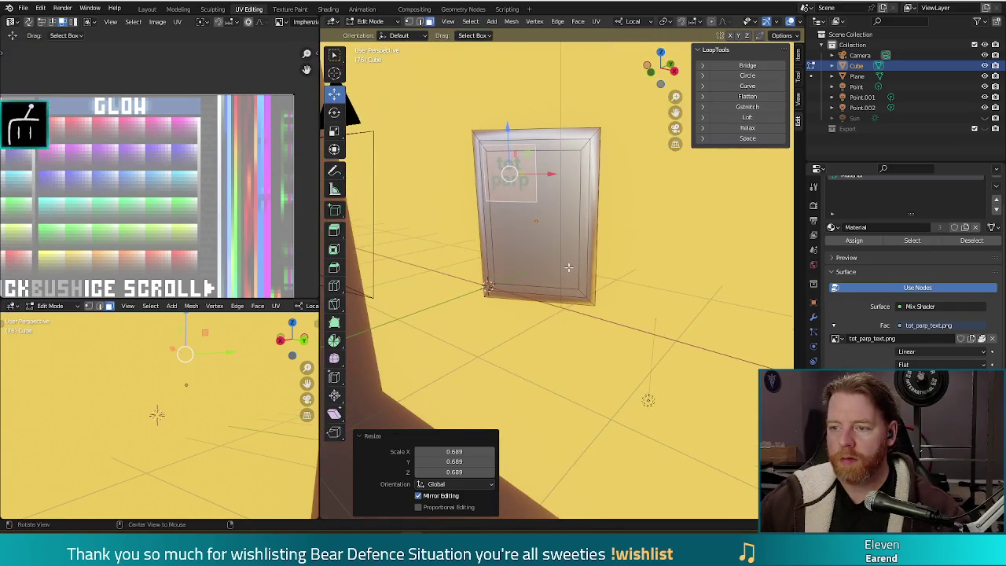
Duplicate the shrunken text face and move the copy lower on the card.
key(shift+d)
right_click(542, 249)
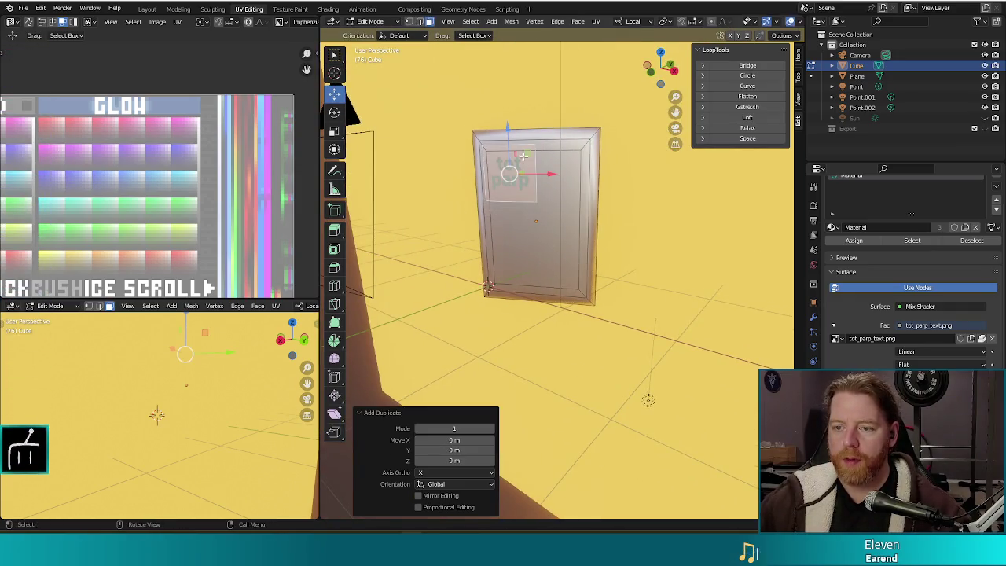
drag(528, 154, 550, 197)
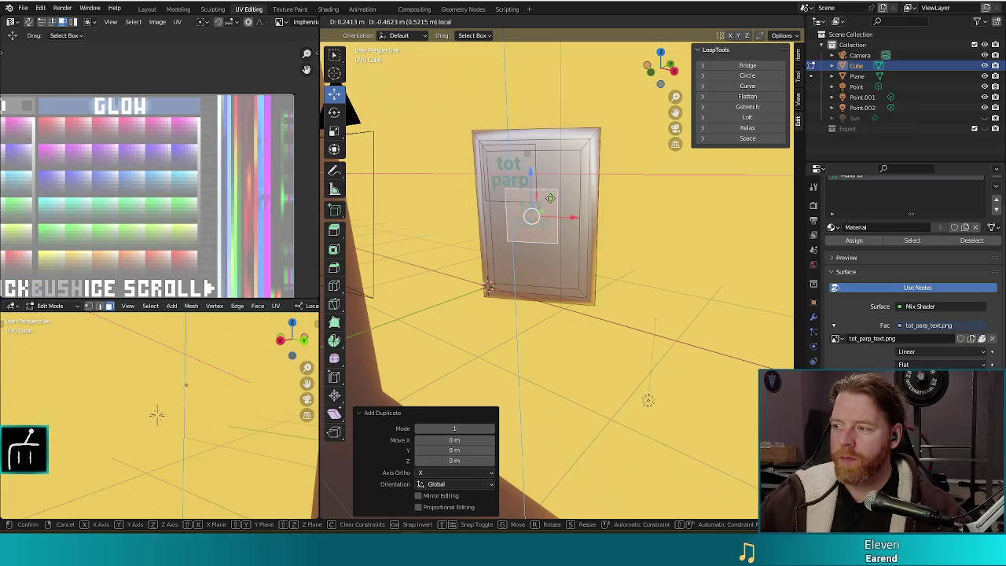
drag(550, 197, 549, 197)
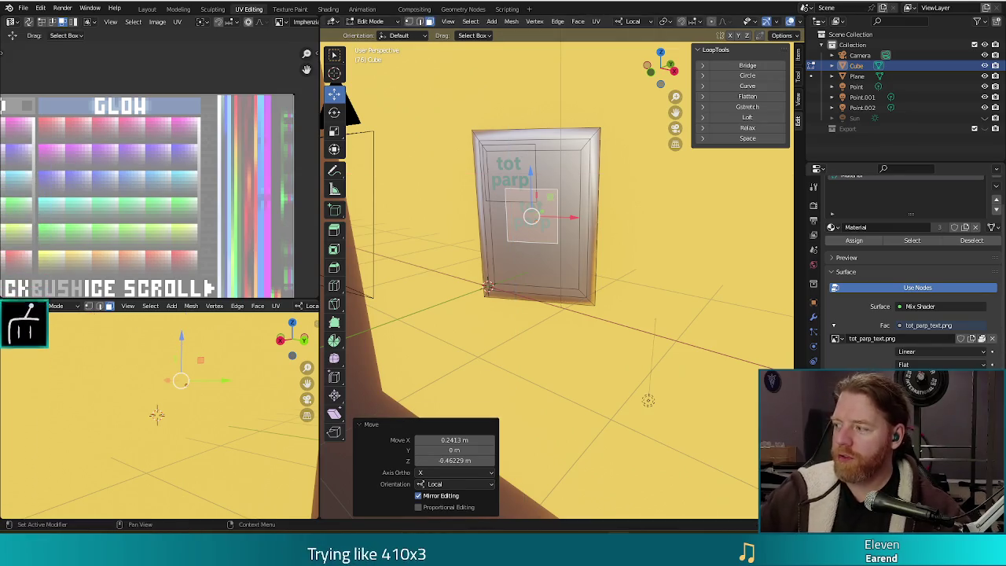
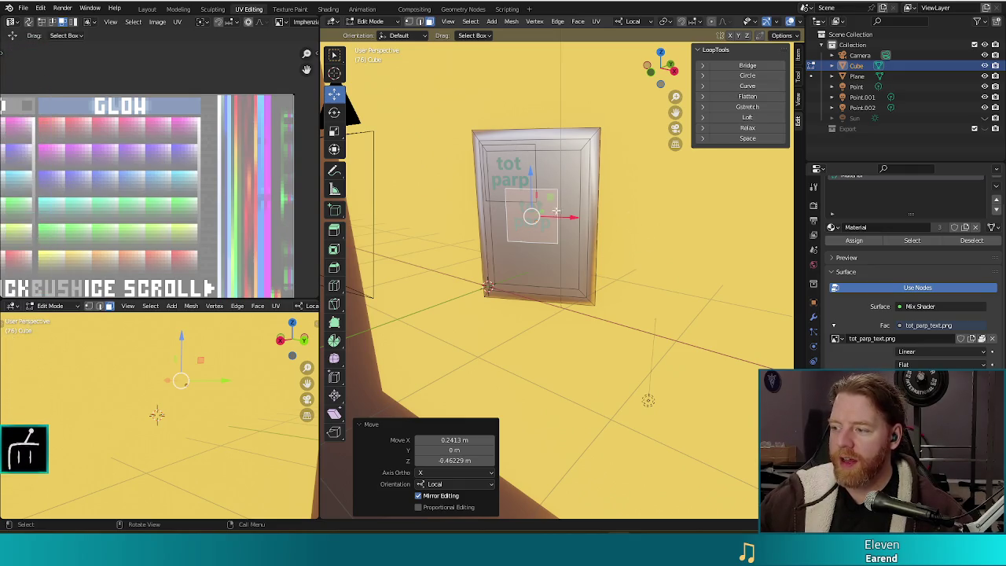
Reposition the tot parp label, duplicate it toward the bottom-right corner, save, and test-render.
key(g)
key(shift+y)
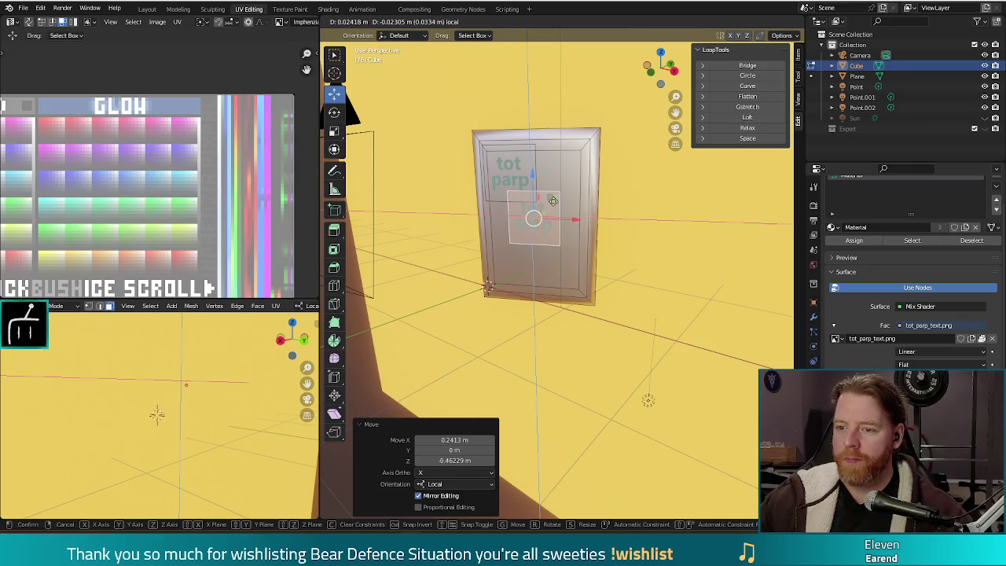
click(553, 202)
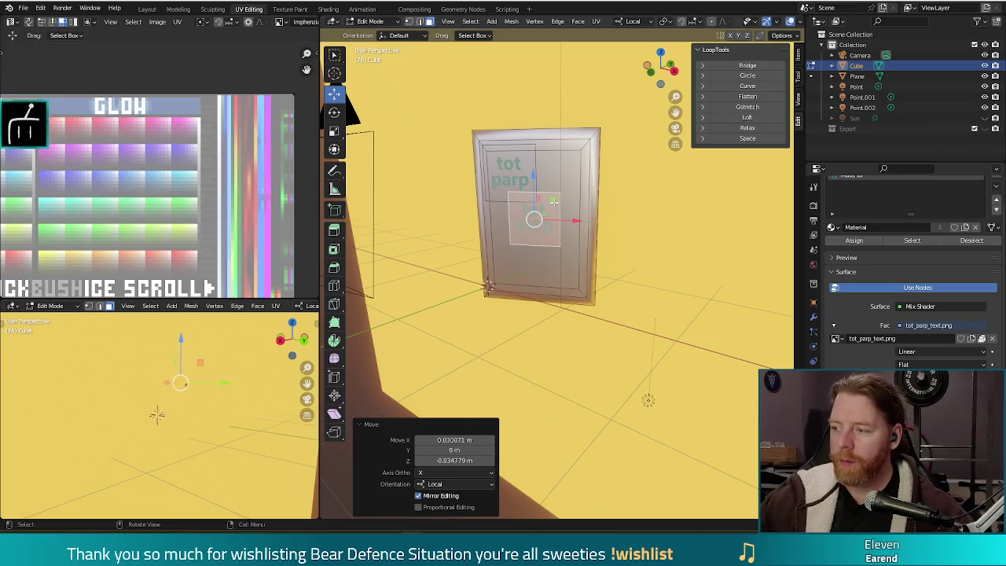
key(shift+d)
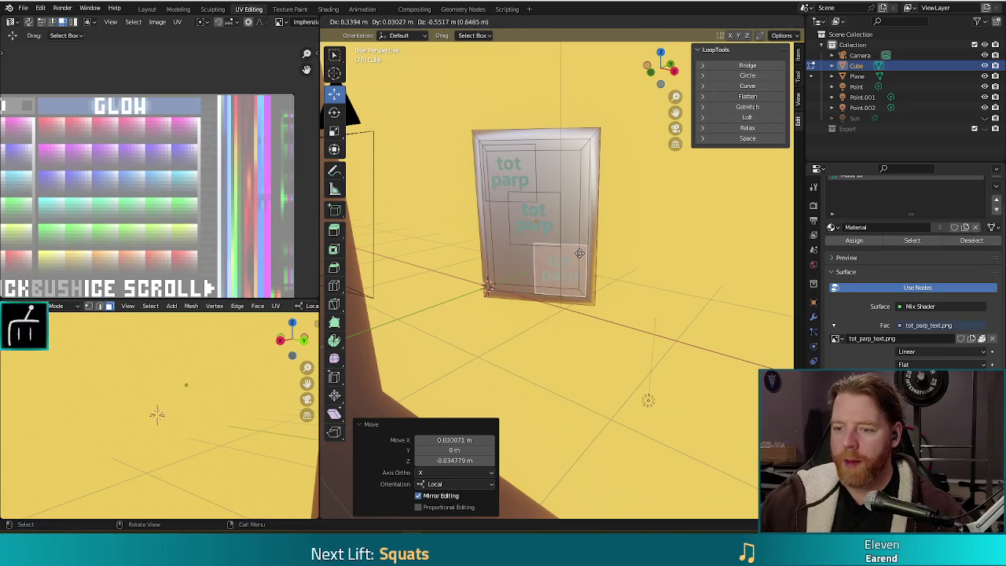
click(580, 253)
key(ctrl+s)
key(F12)
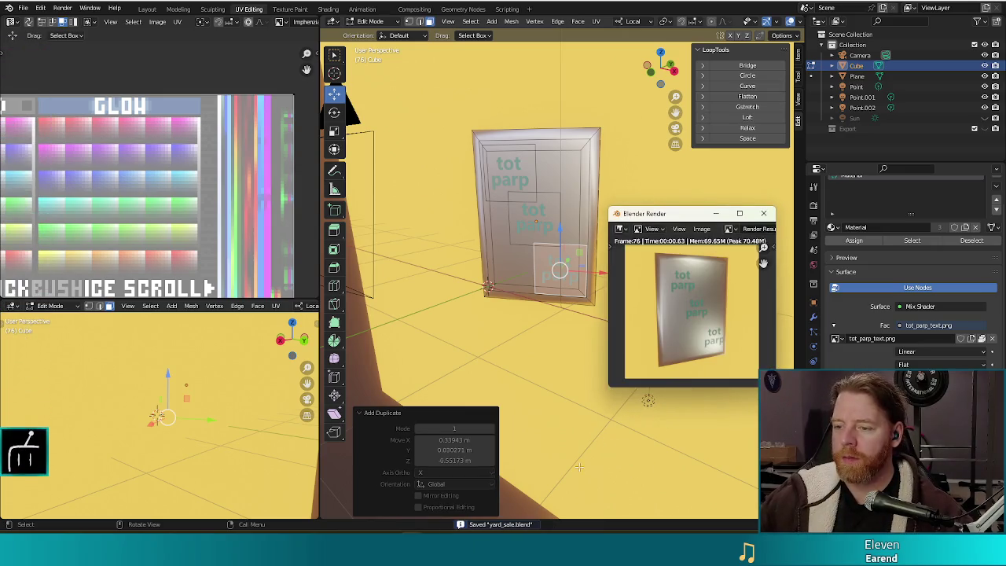
click(763, 213)
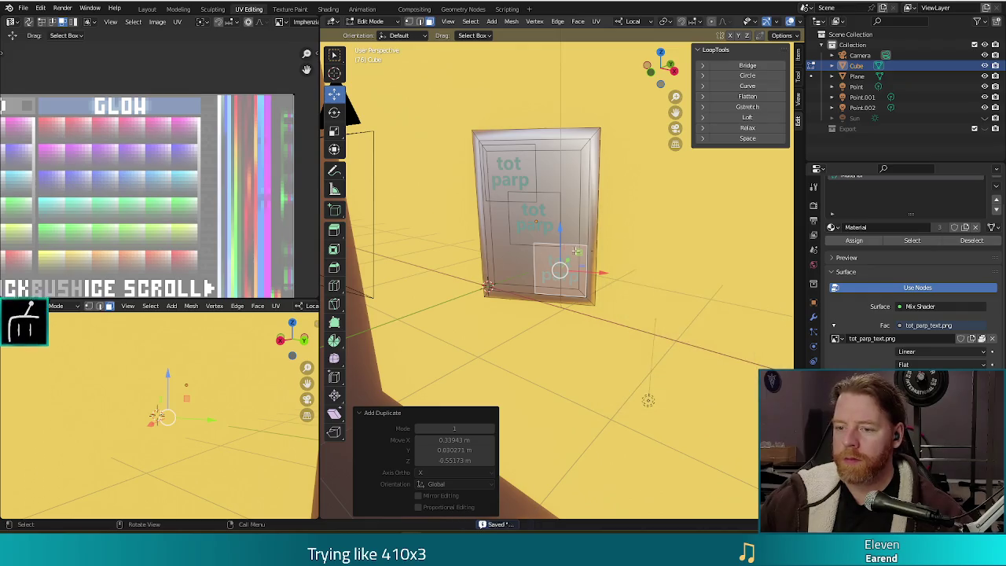
Nudge the copied label up and left, re-rendering to check its placement.
drag(579, 253, 571, 246)
key(F12)
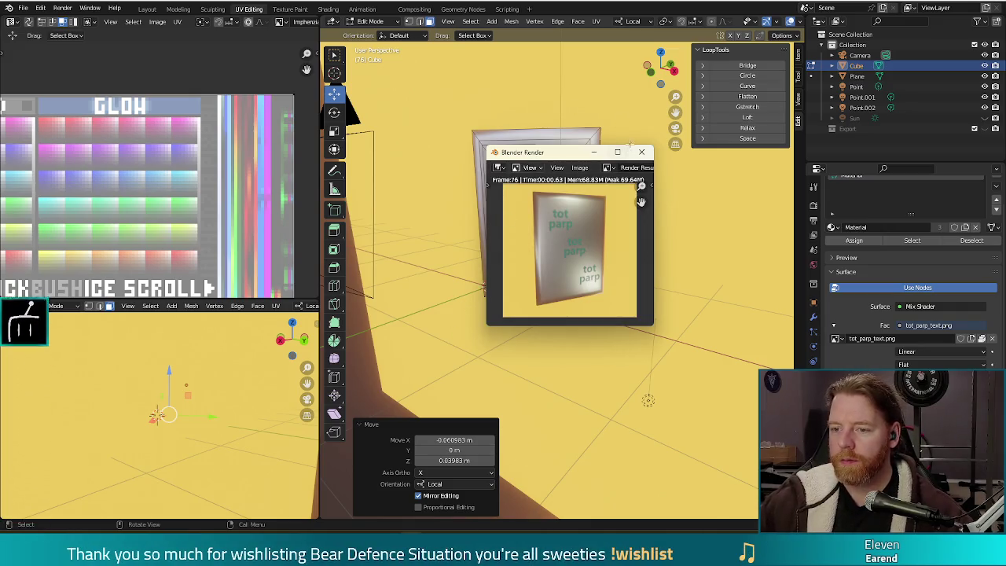
click(643, 152)
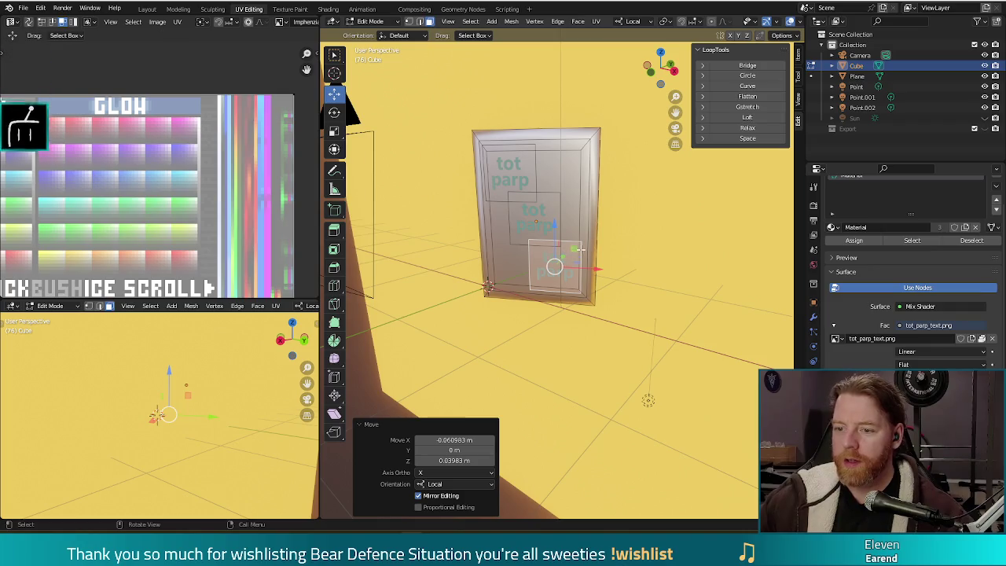
key(g)
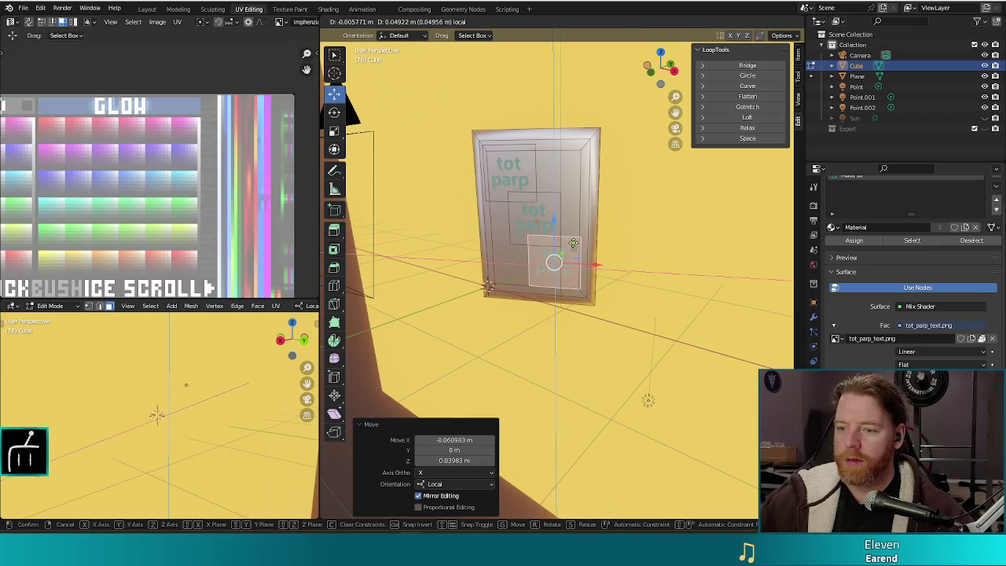
click(573, 245)
key(F12)
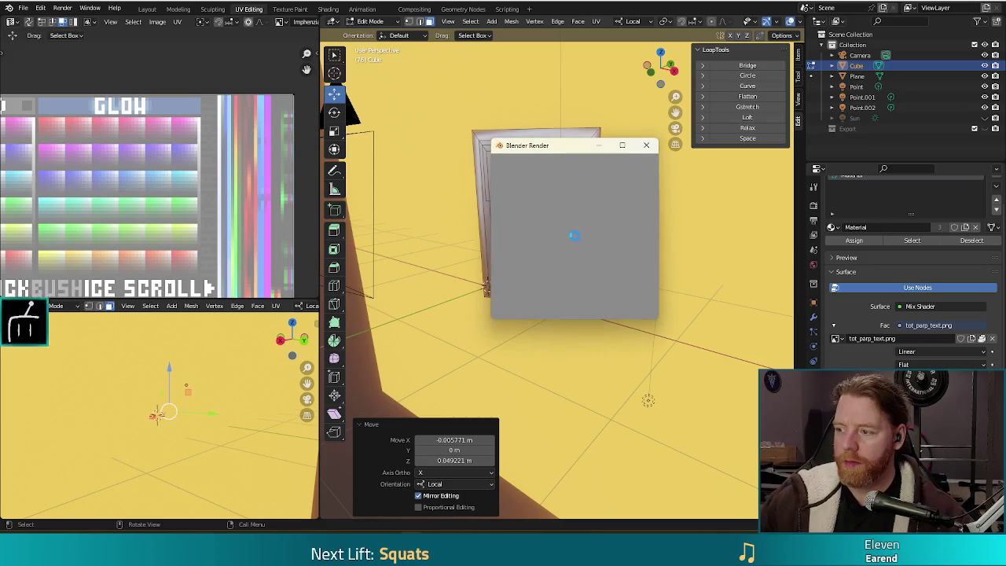
click(646, 145)
Move the middle and copied labels together and render the card with all three labels.
shift+click(542, 200)
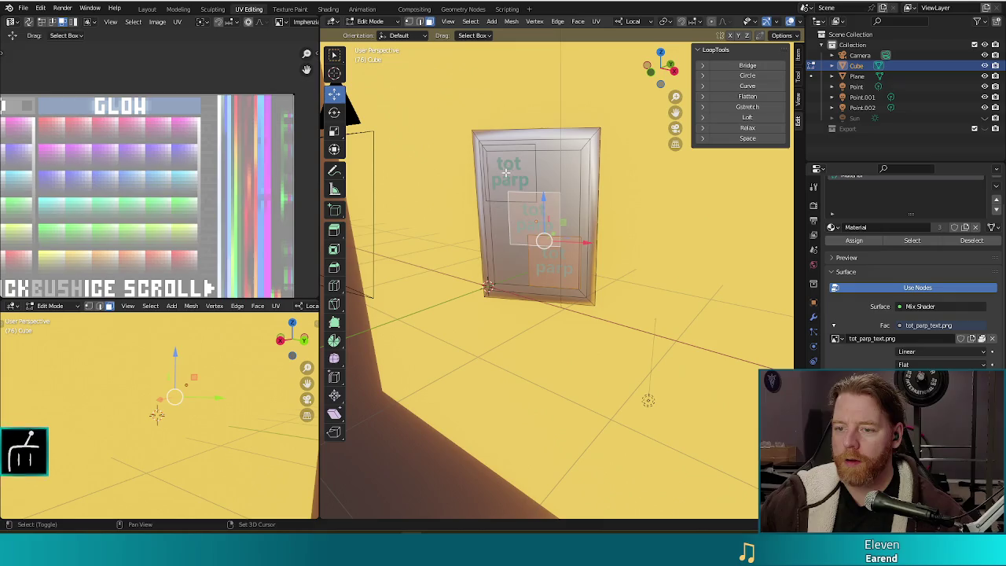
key(g)
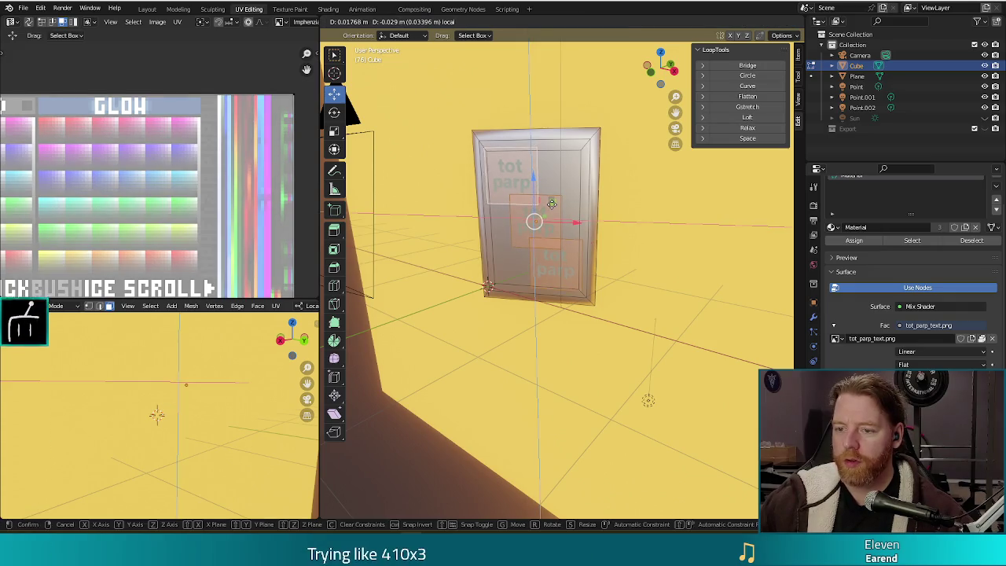
click(552, 203)
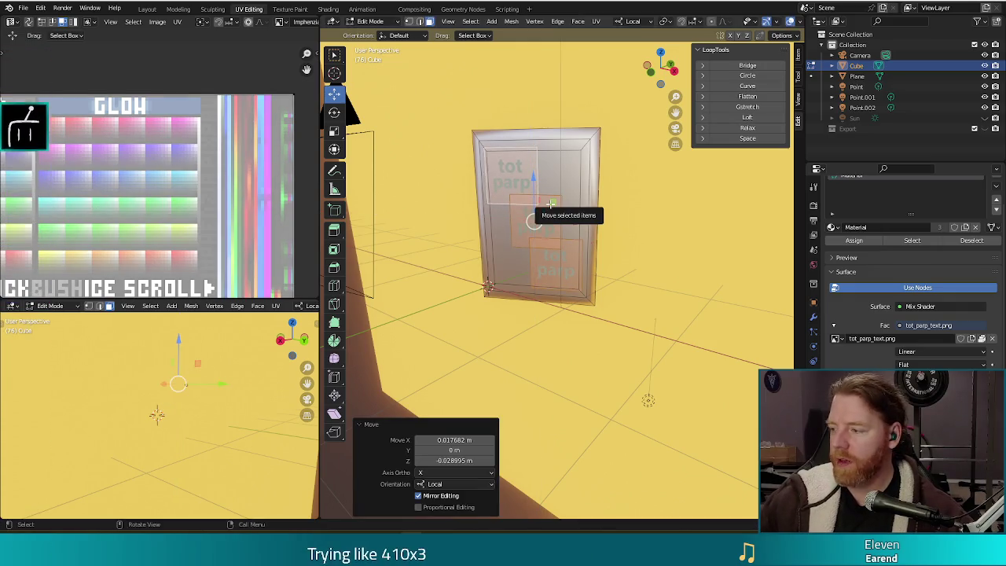
key(F12)
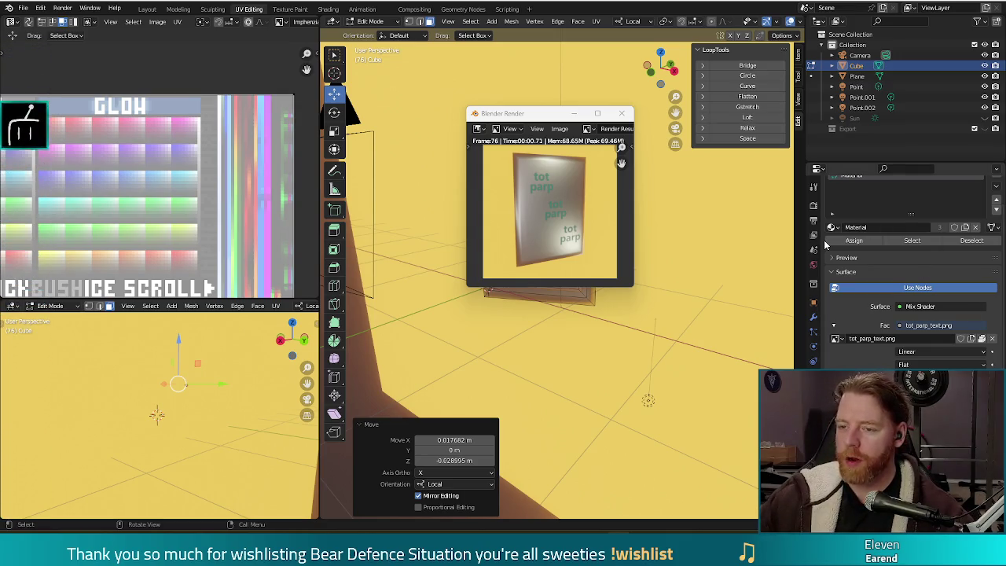
Inspect the render with three diagonally staggered tot parp labels and open its Image menu.
mouse_move(601, 116)
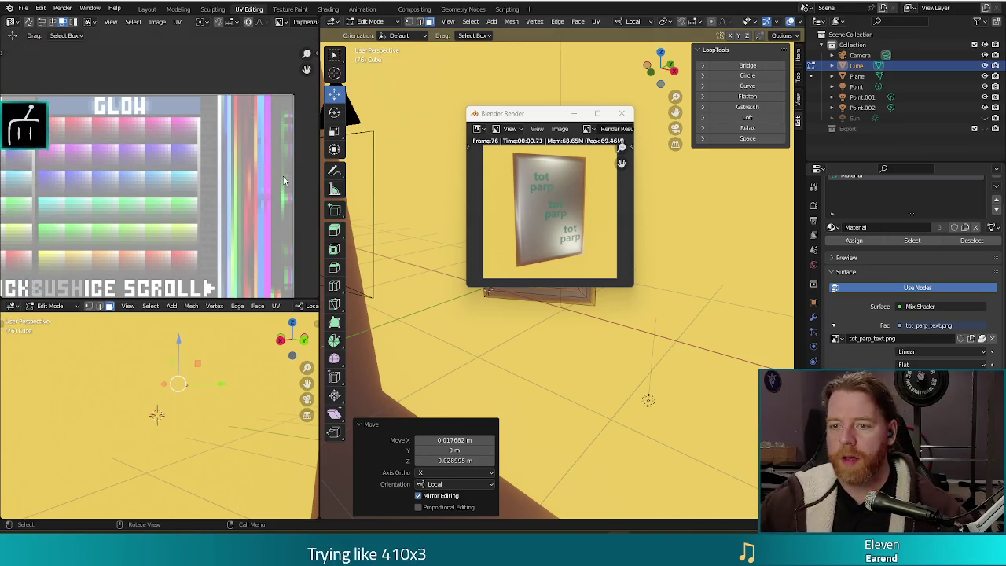
click(560, 128)
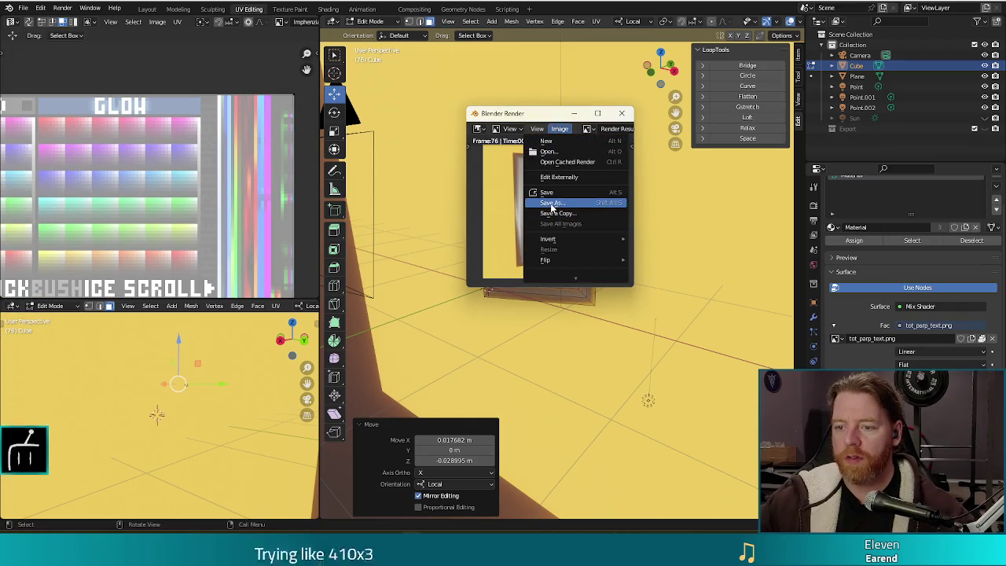
Save the render as tot_parp.png in the scenes/wishes/icons folder and close the render window.
click(557, 213)
click(438, 17)
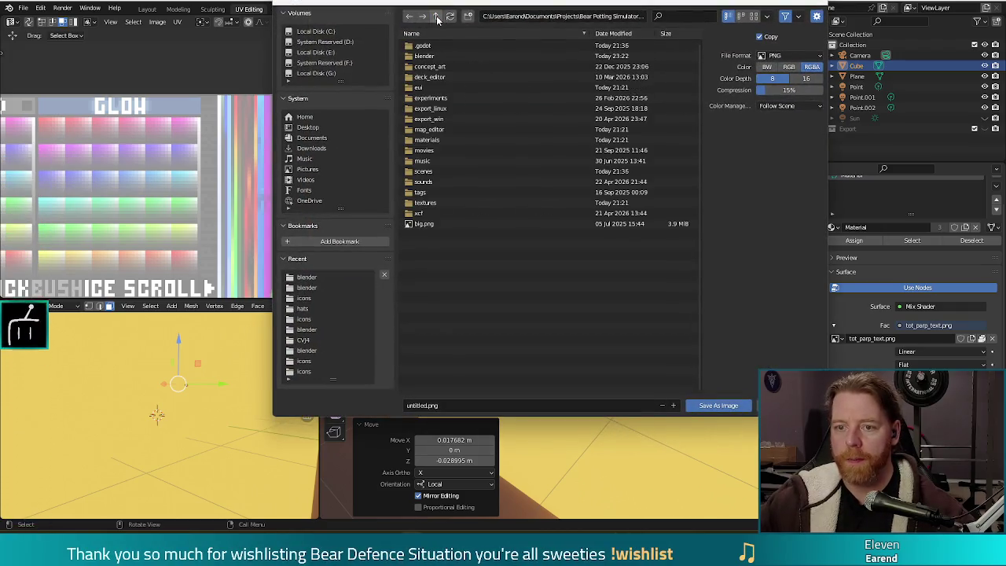
click(434, 170)
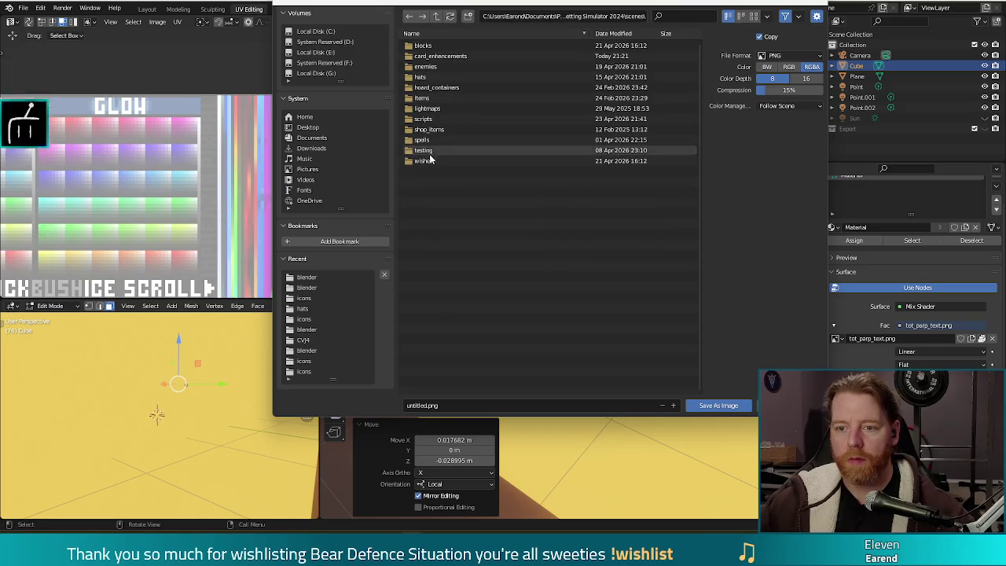
click(428, 160)
click(425, 46)
double_click(417, 406)
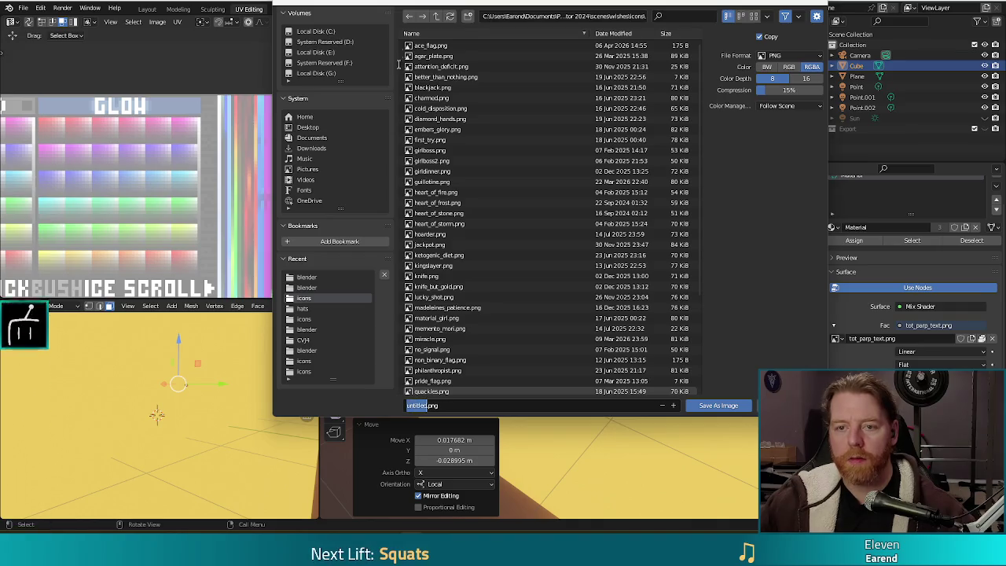
mouse_move(408, 5)
mouse_down()
mouse_move(471, 169)
mouse_move(309, 375)
mouse_move(330, 61)
mouse_move(350, 63)
mouse_up()
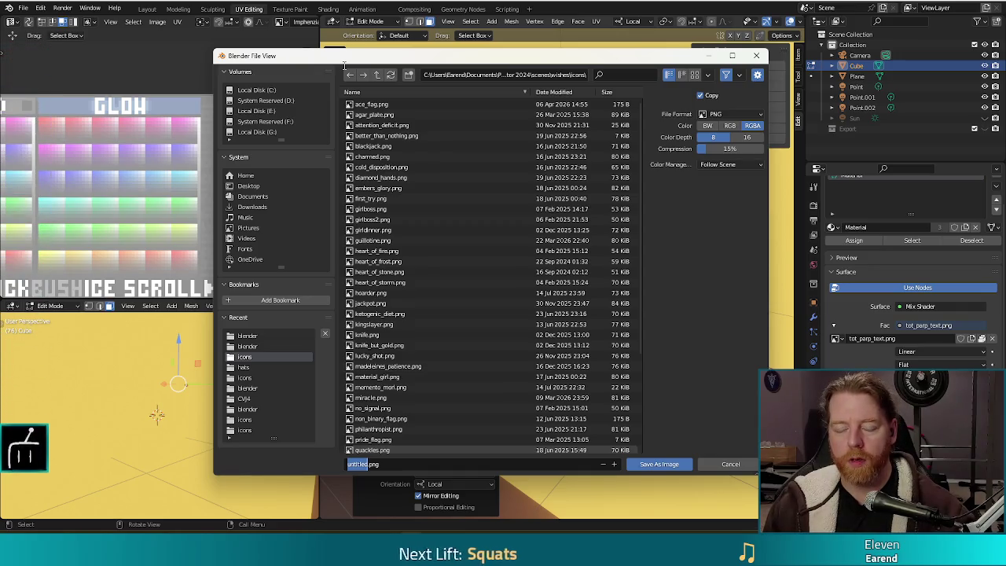
text(tc)
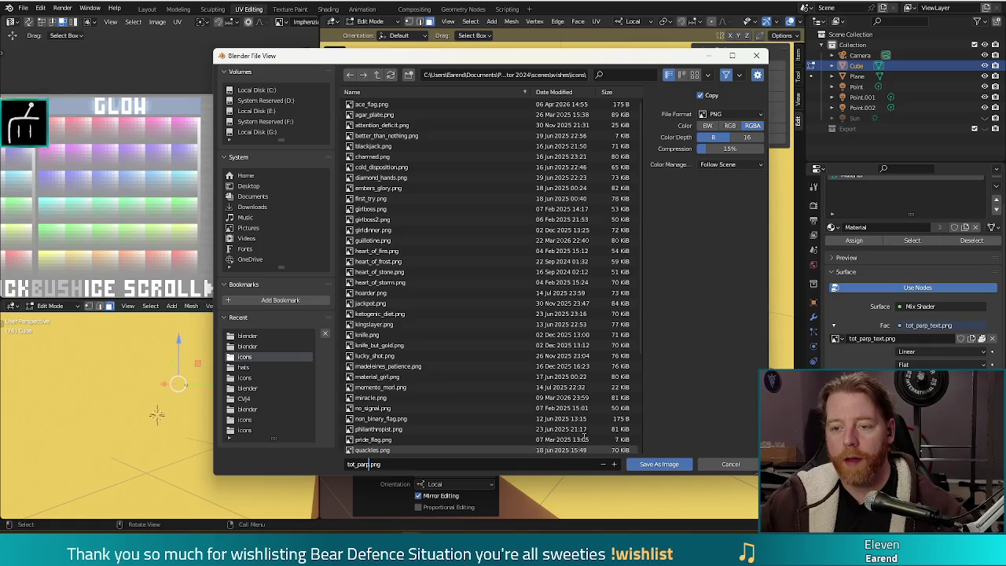
click(660, 464)
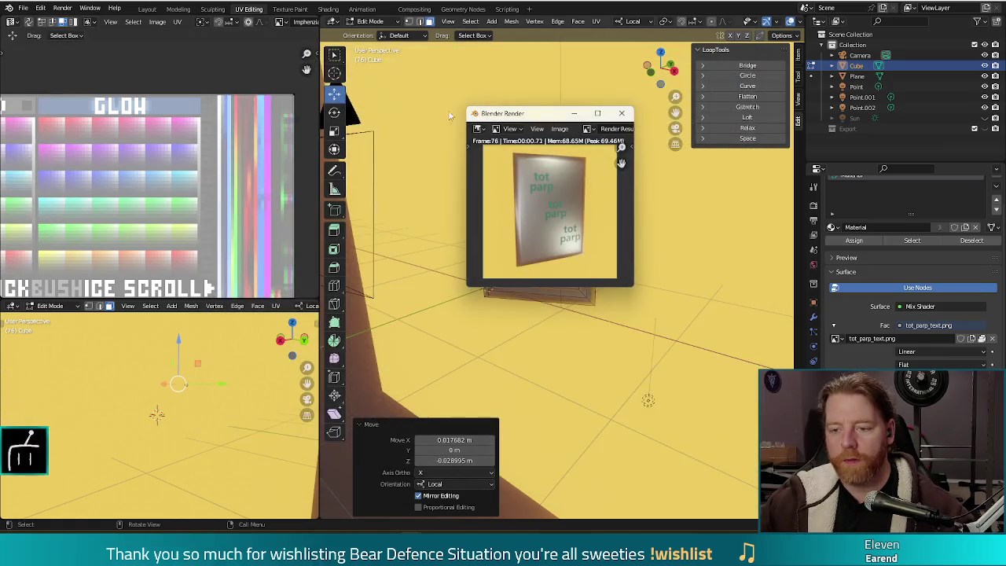
click(624, 115)
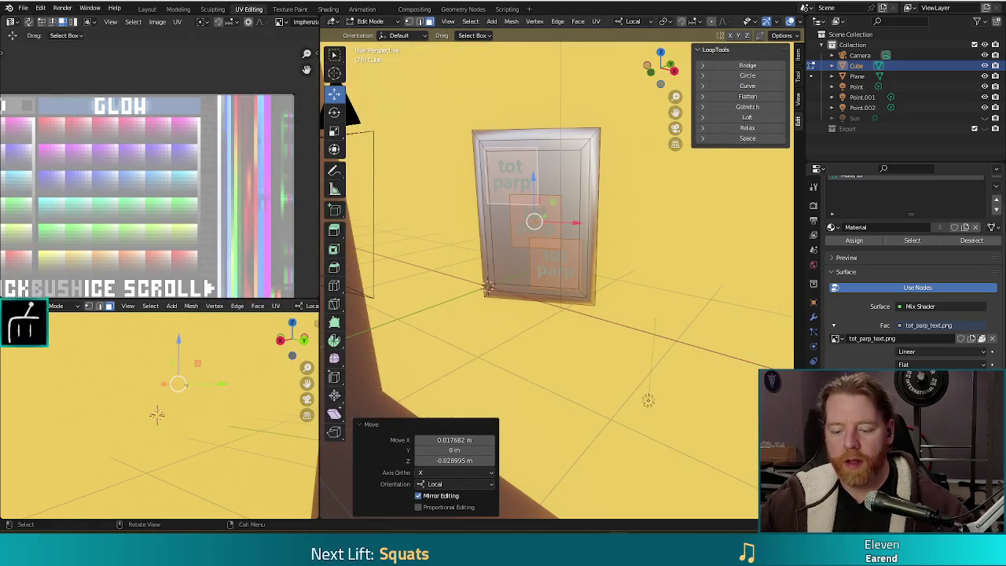
Save the Blender scene under the new name tot_parp.blend.
key(ctrl+shift+s)
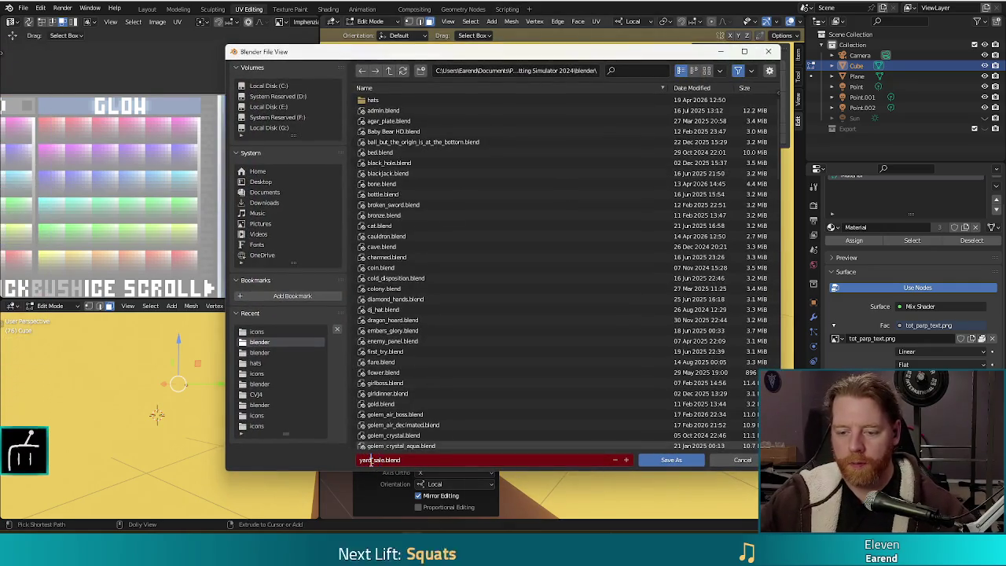
double_click(376, 460)
text(tot_parp)
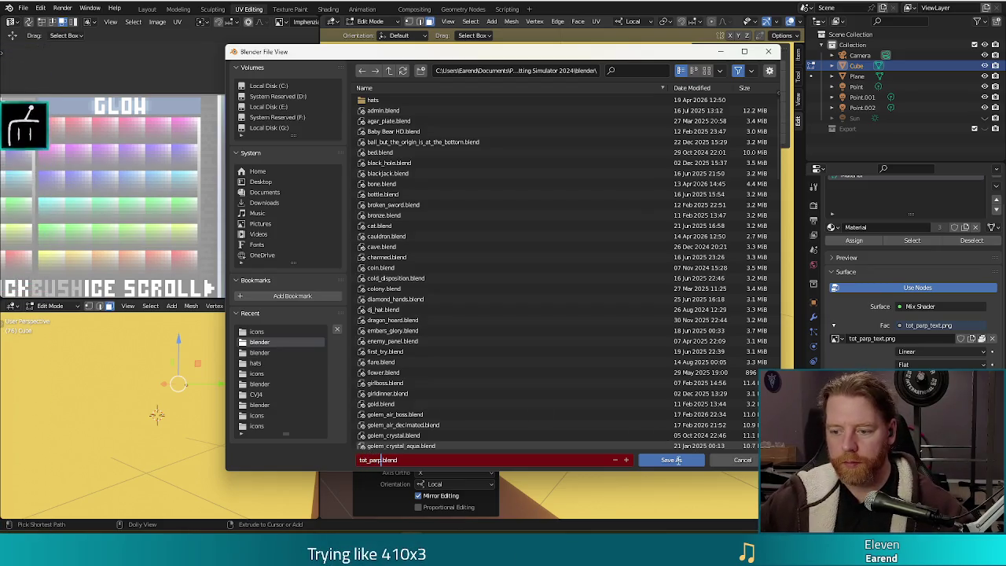
click(671, 460)
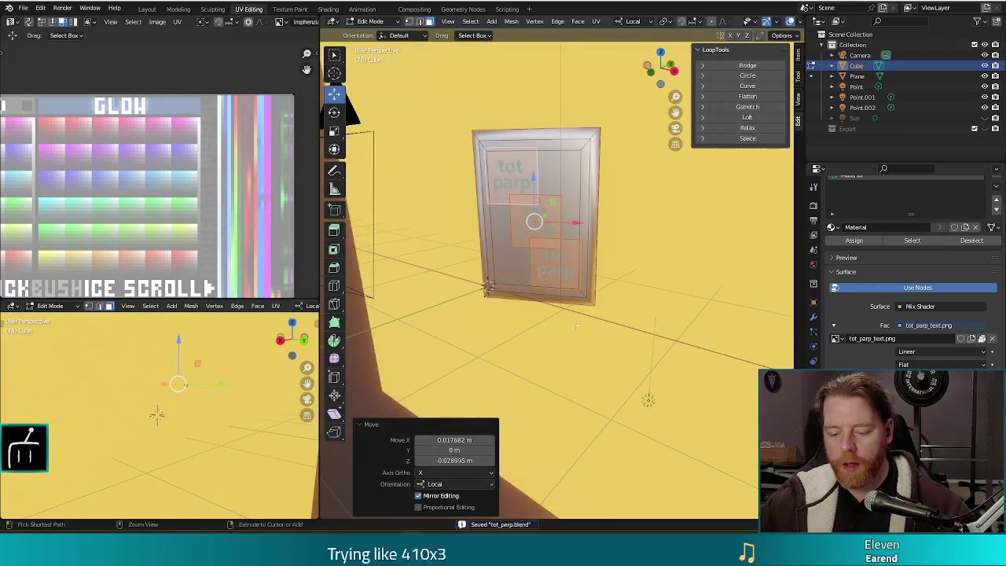
Return to Object Mode, select Camera, Plane and Point, undo, and switch to the GIMP texture.
key(Tab)
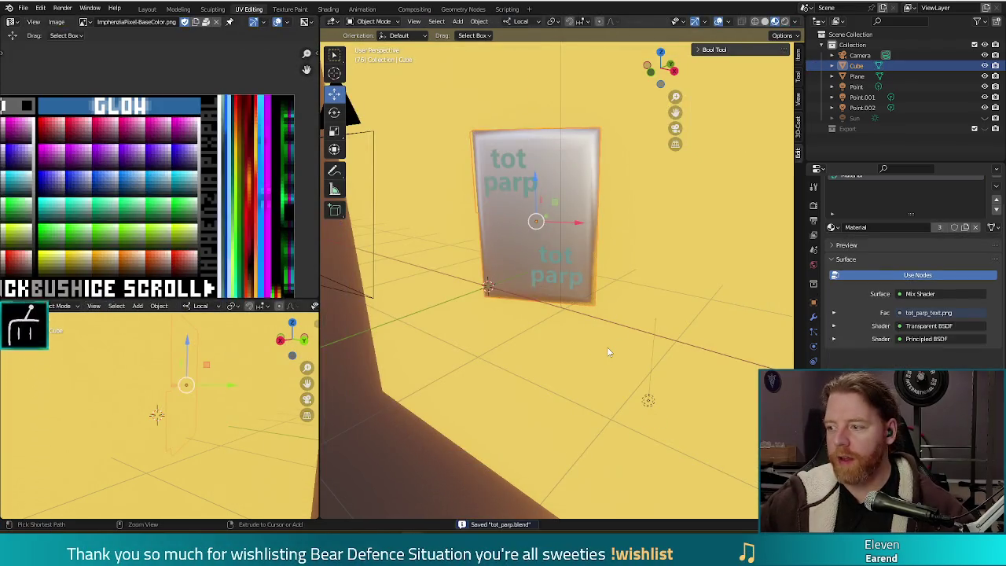
click(607, 349)
click(607, 349)
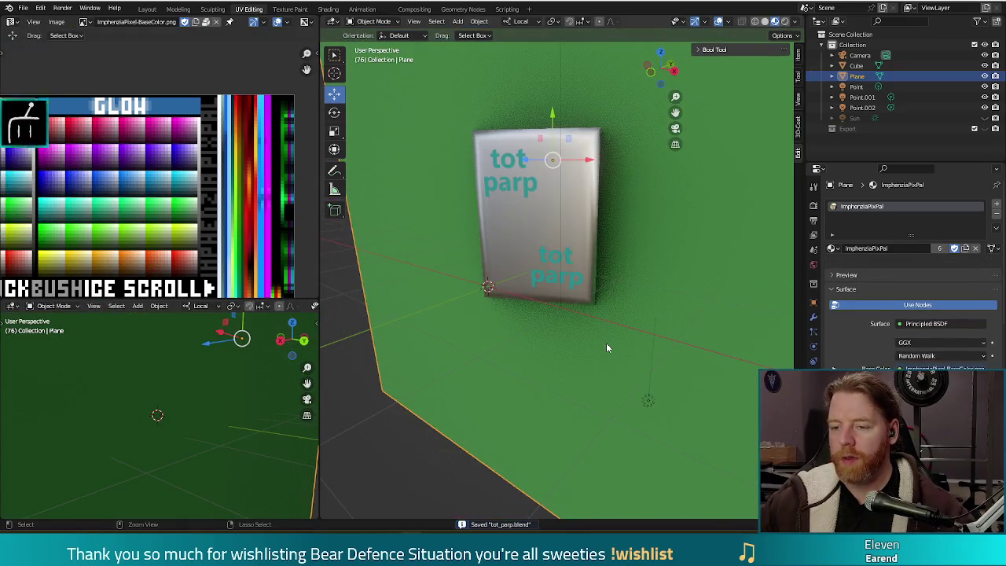
click(606, 342)
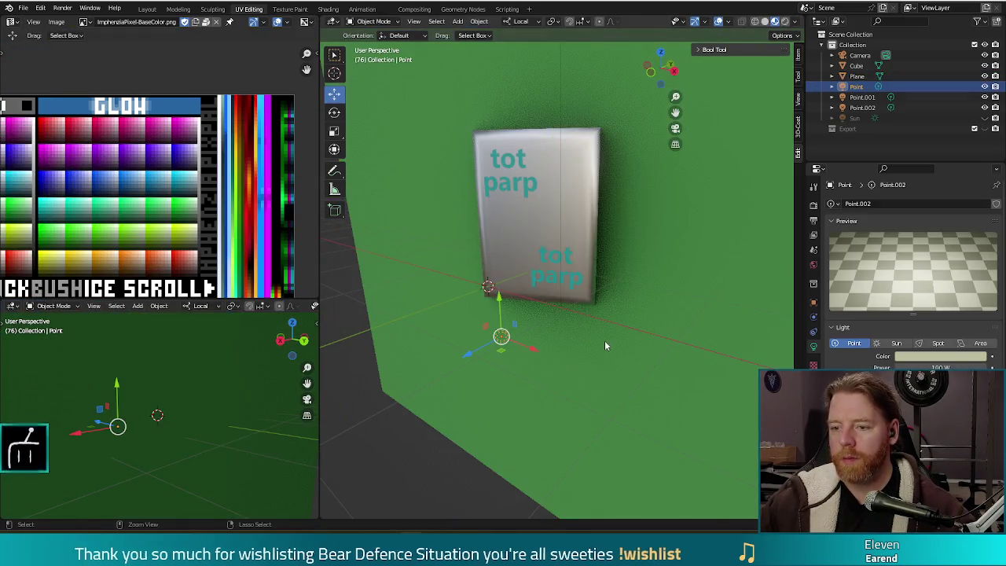
key(ctrl+z)
key(ctrl+z)
key(ctrl+z)
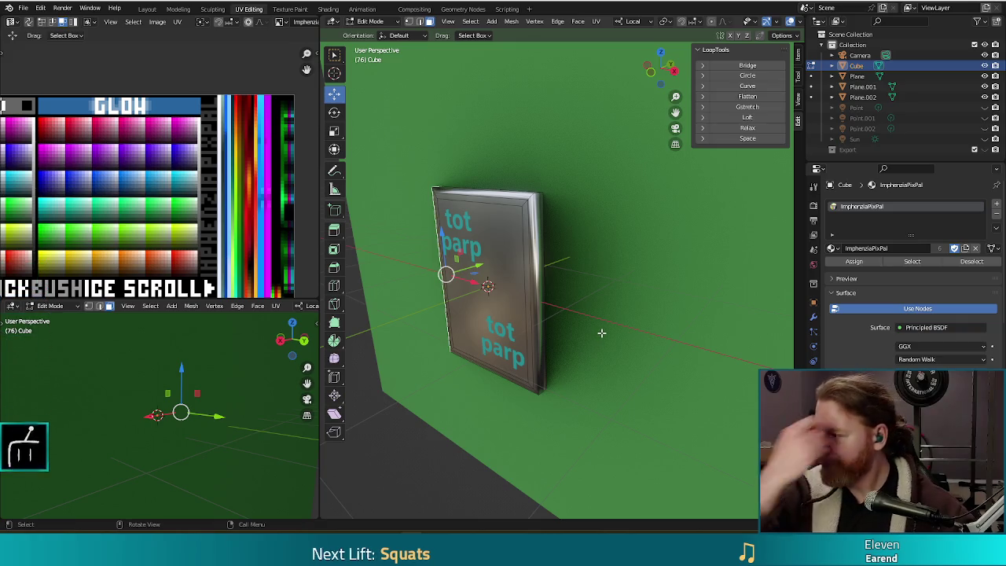
key(ctrl)
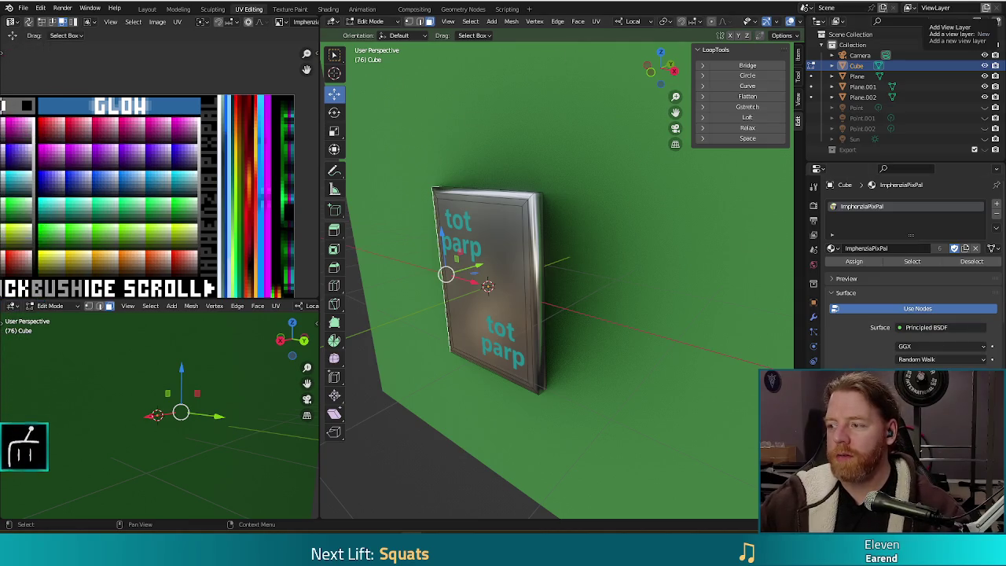
key(alt+Tab)
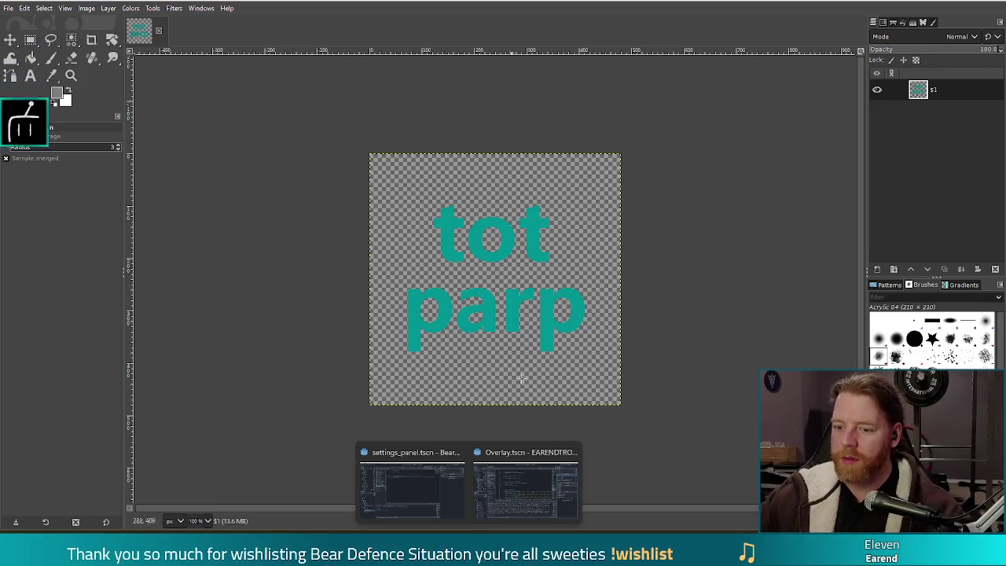
Filter for tot_parp, set tot_parp.png as the Tot Parp item's Icon, and run the project.
click(420, 485)
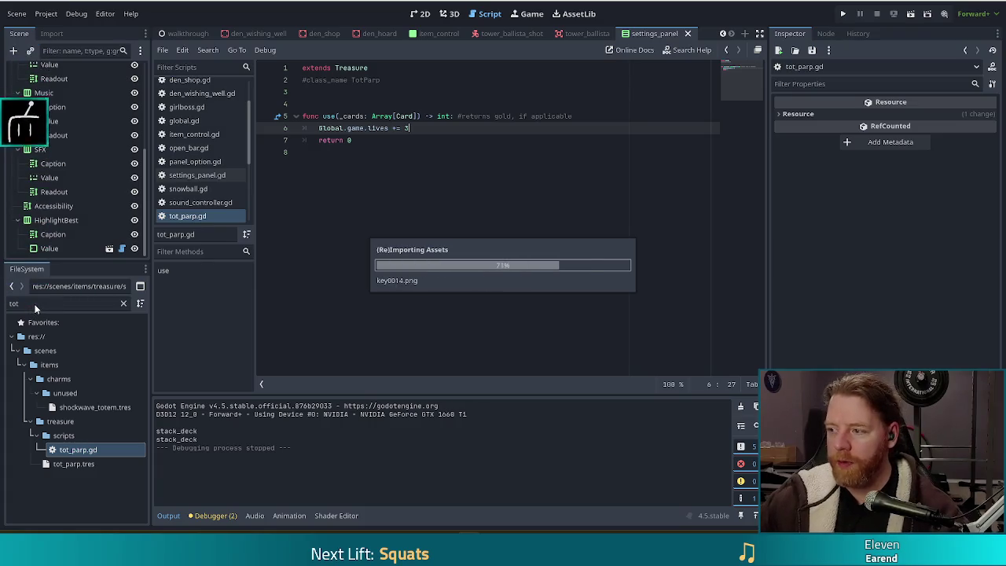
click(8, 304)
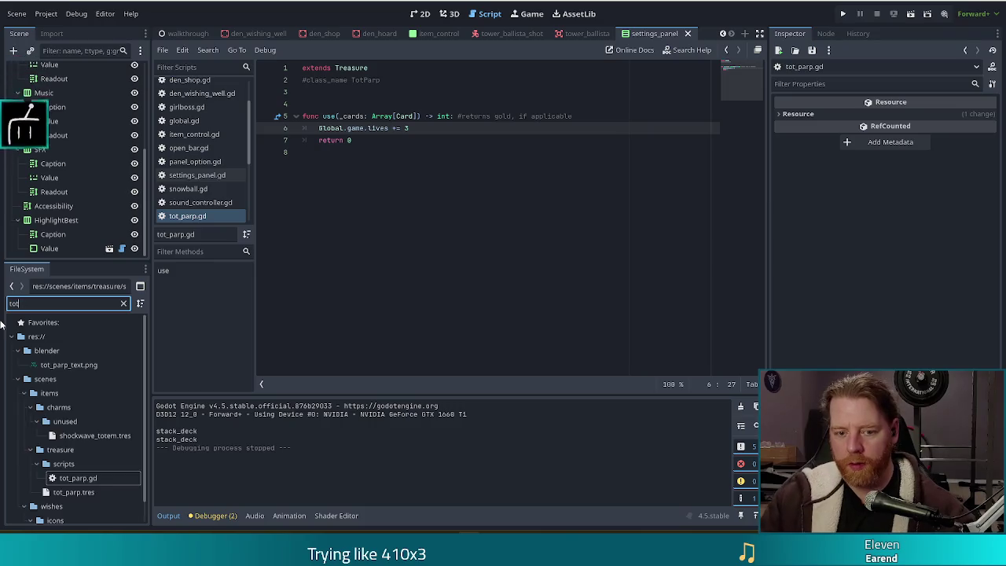
text(_par)
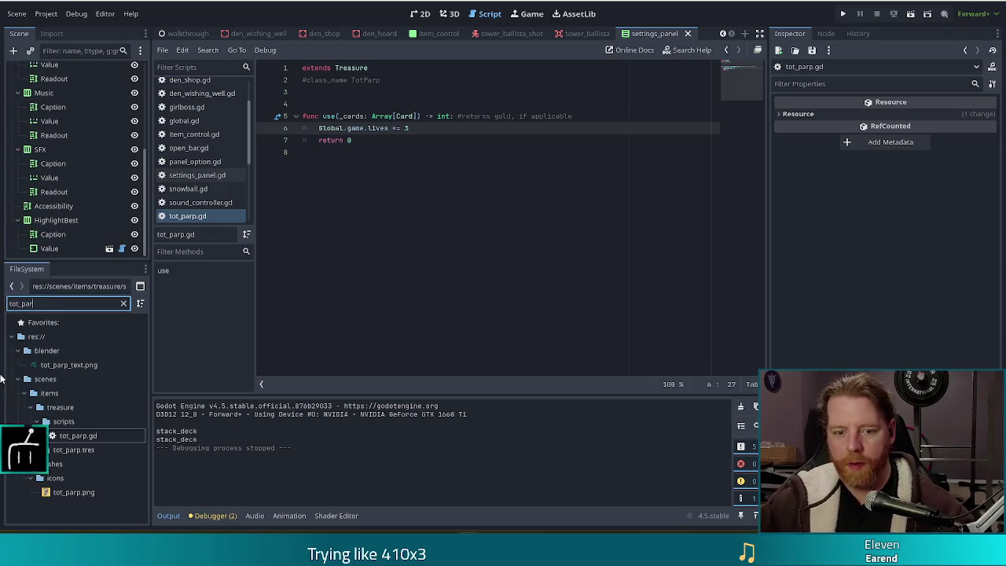
click(80, 451)
click(63, 493)
mouse_move(63, 496)
mouse_down()
mouse_move(715, 162)
mouse_move(936, 140)
mouse_move(923, 138)
mouse_up()
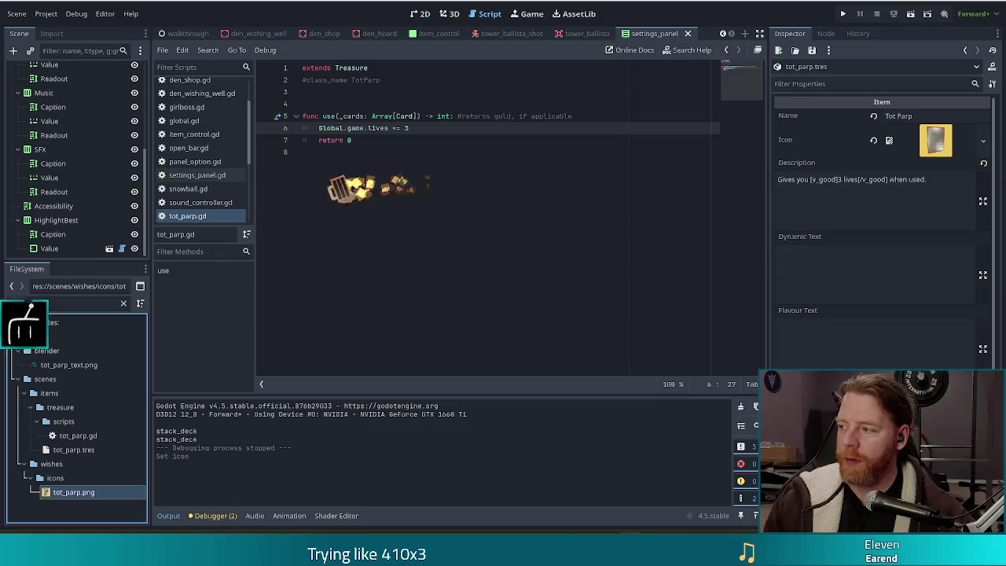
click(842, 13)
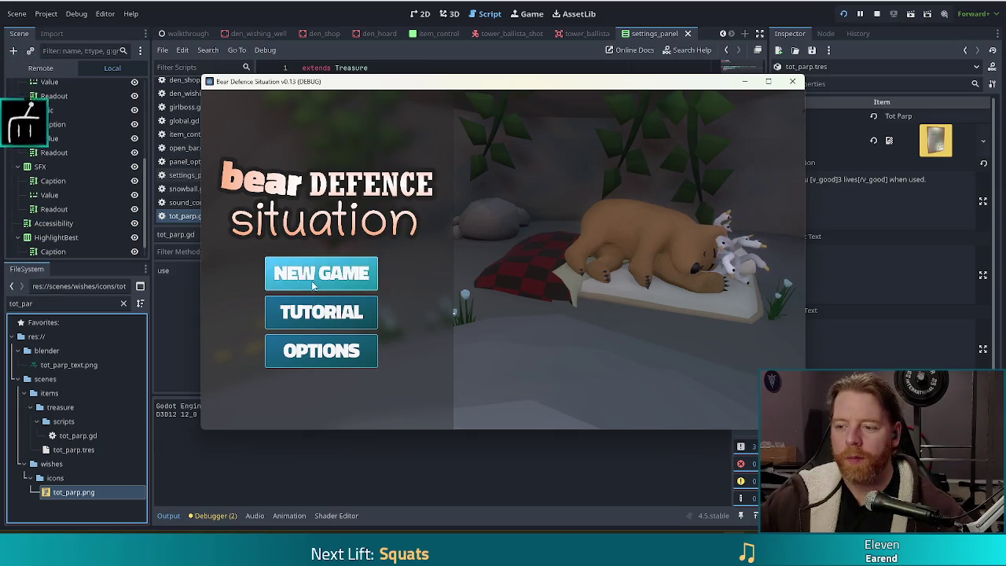
Start a new game, maximize the window, browse the shop, then bring up the console.
click(354, 273)
click(770, 81)
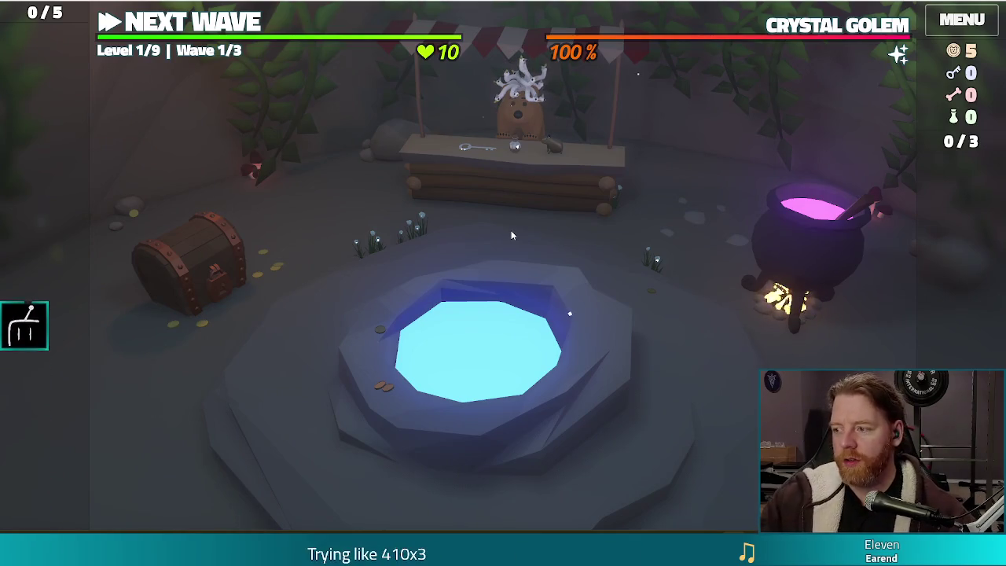
click(551, 181)
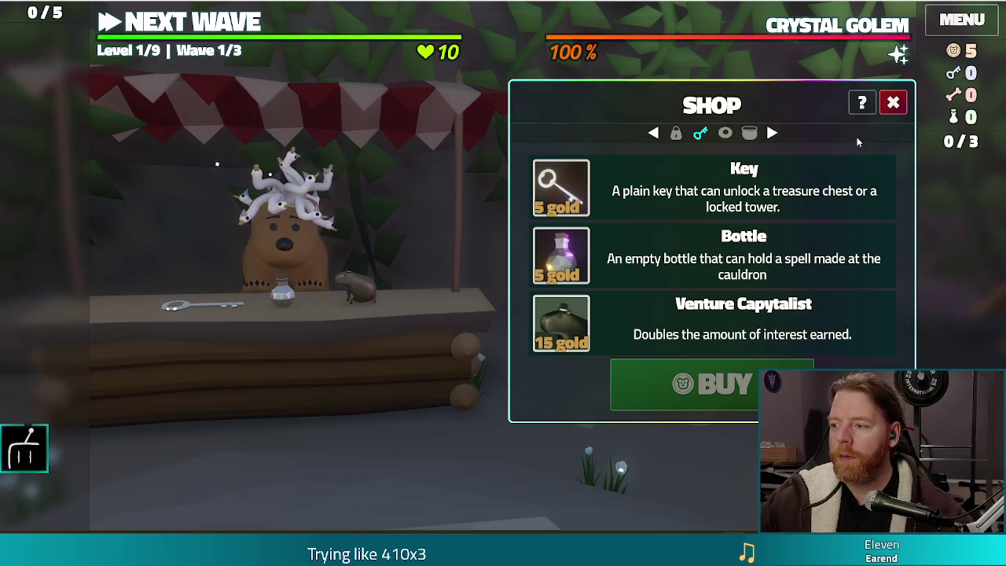
click(294, 224)
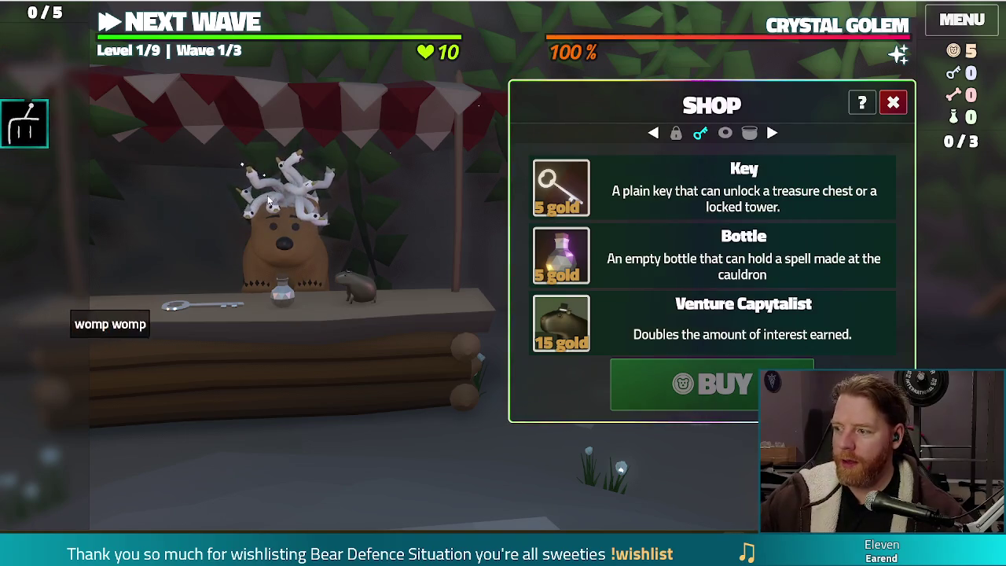
click(902, 107)
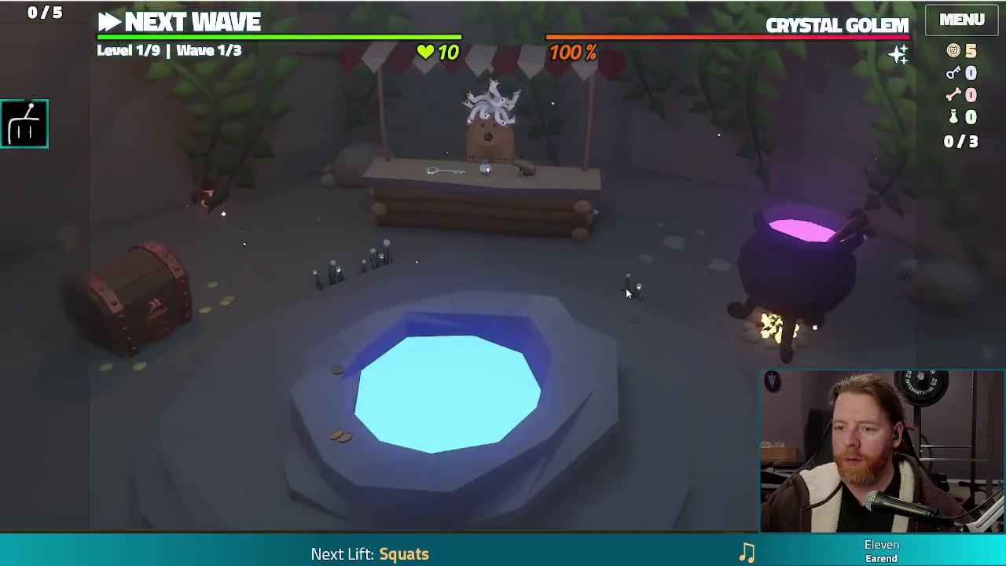
key(grave)
Run 'add wish tot_parp' in the console, which raises a process_equip null-instance error.
text(add )
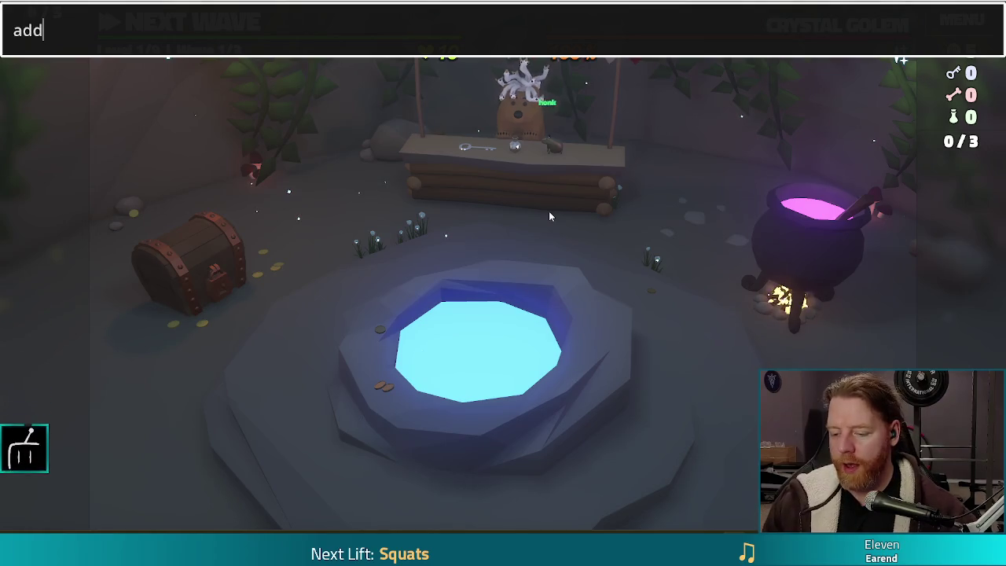
text(wish tot_parp)
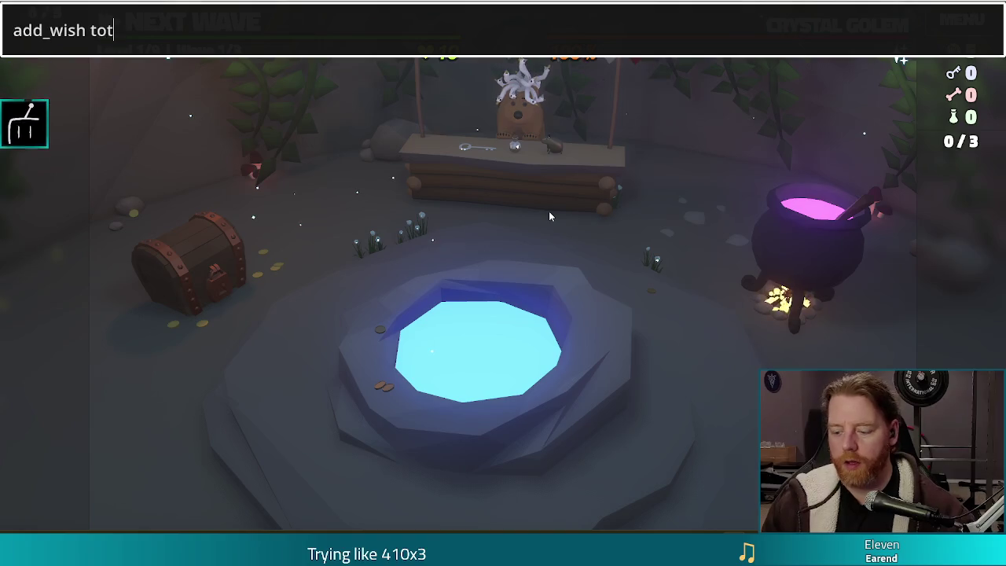
key(Return)
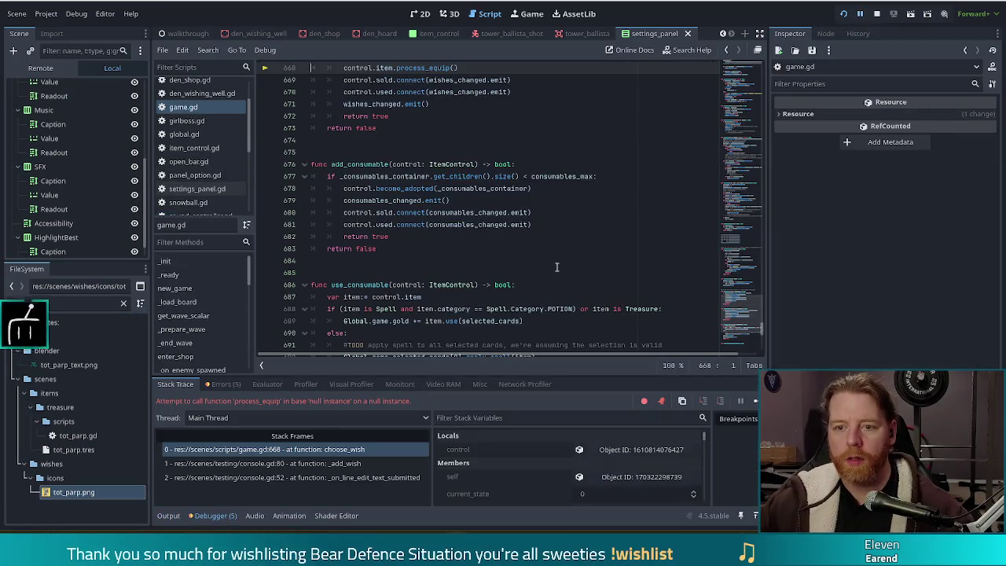
key(alt+Tab)
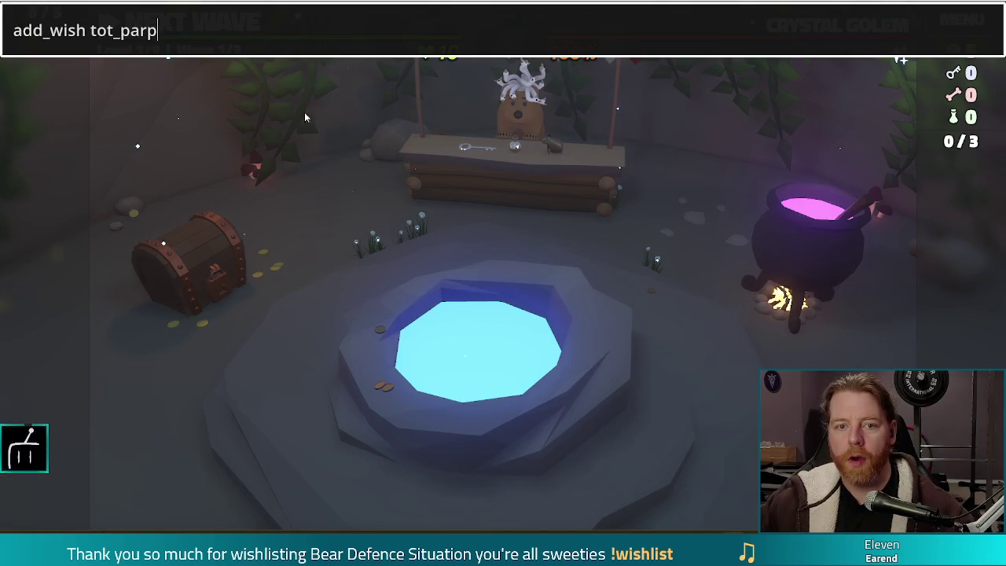
key(Return)
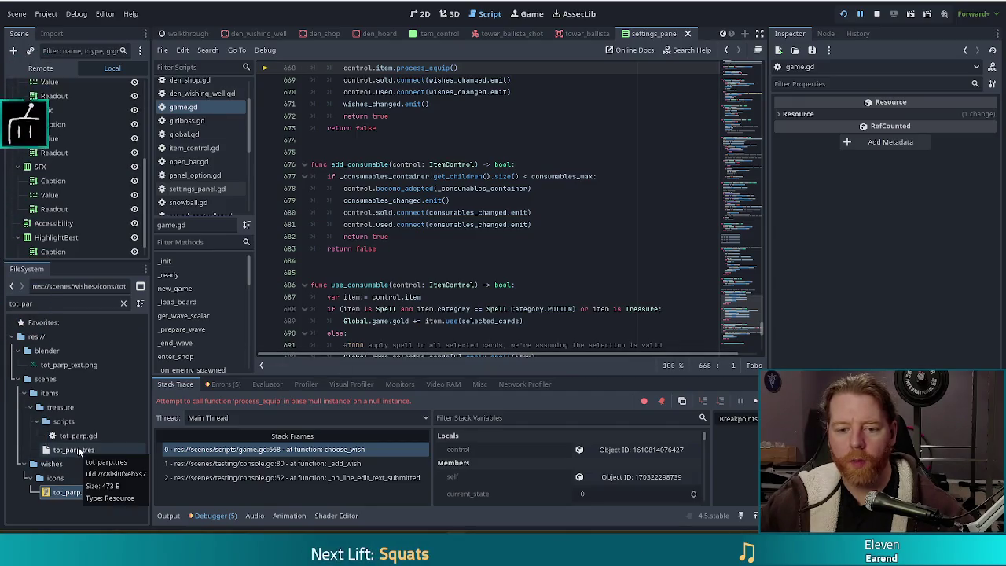
Select the tot_parp item resource, stop the running game, and relaunch it.
scroll(431, 194, up, 3)
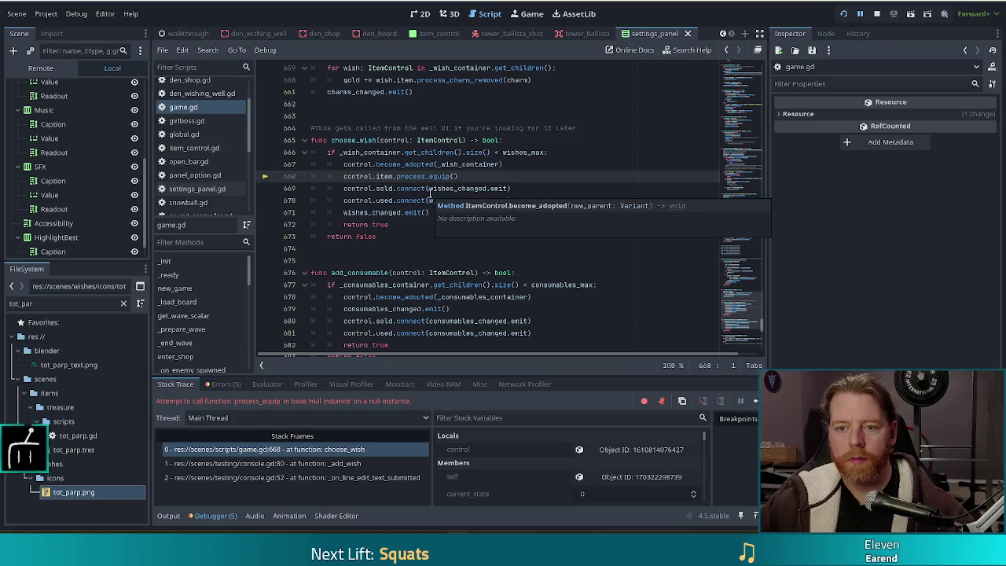
scroll(431, 194, down, 3)
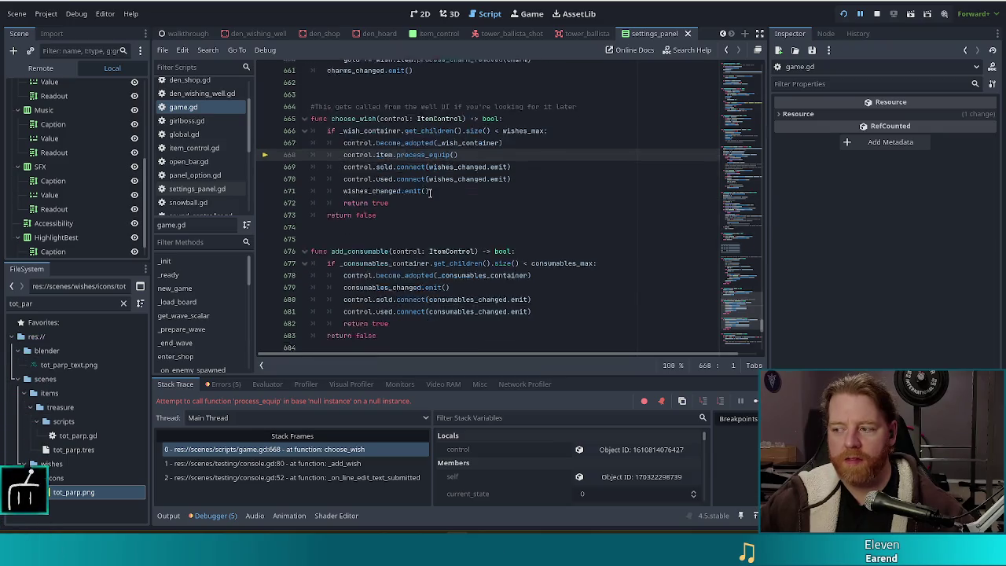
click(79, 449)
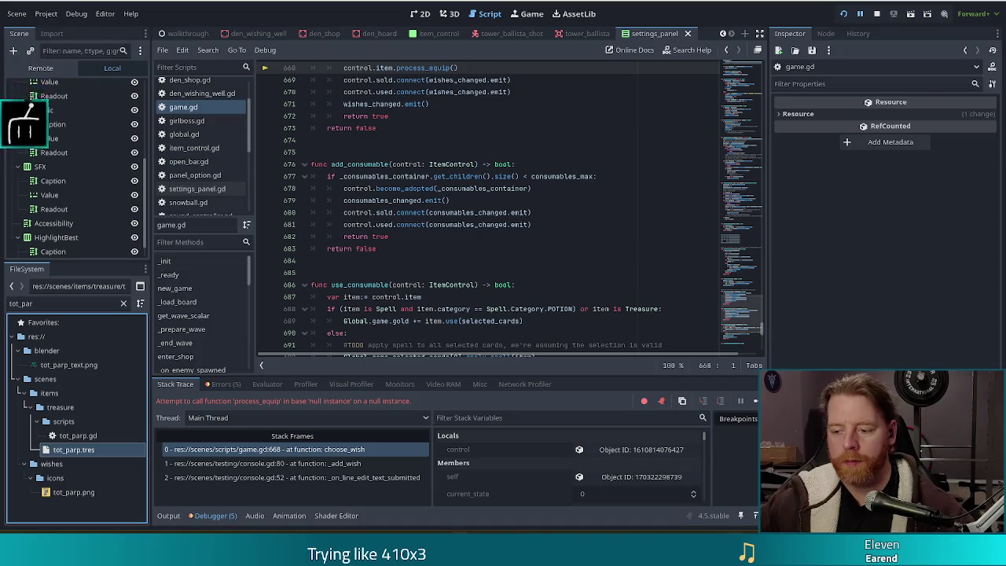
key(alt+Tab)
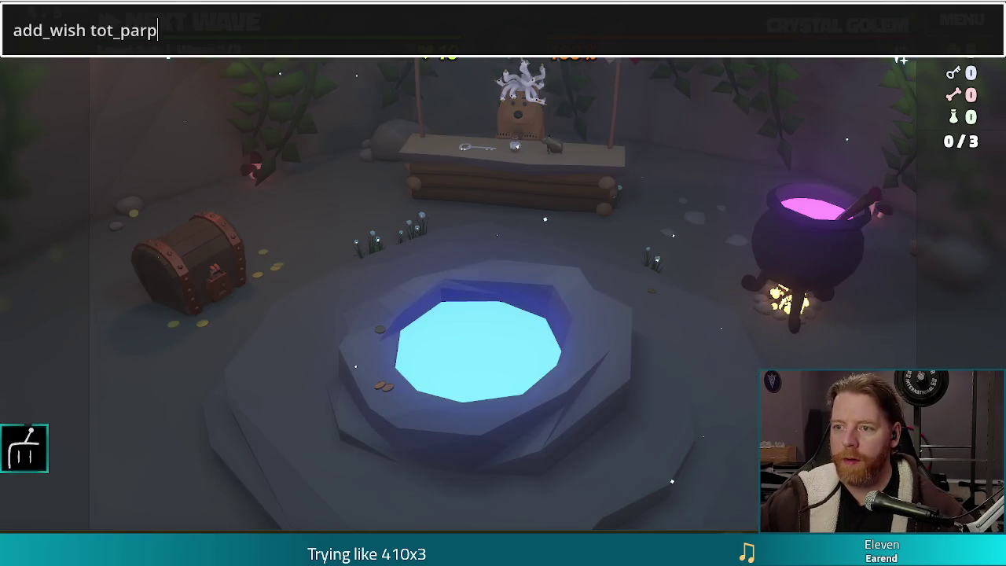
key(alt+F4)
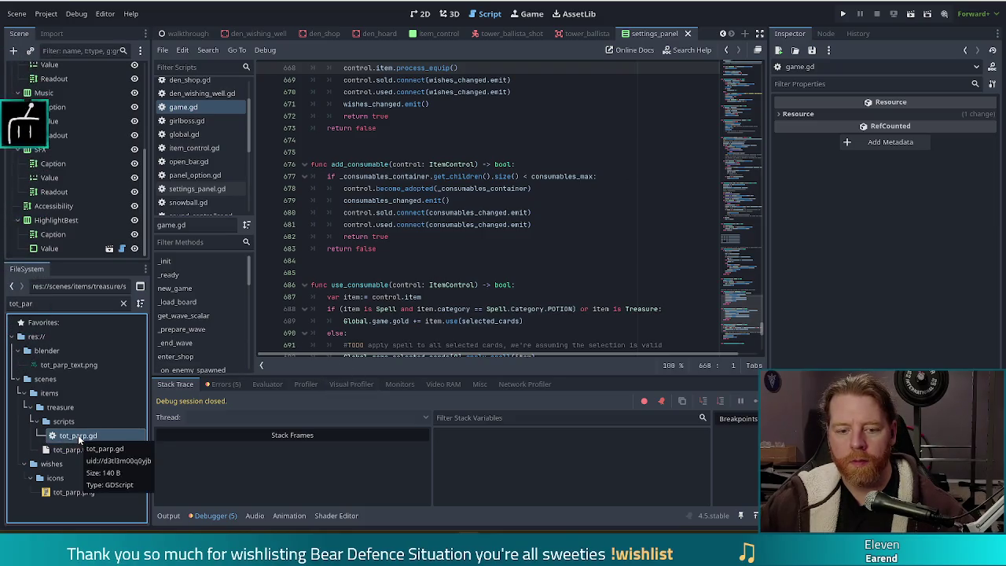
key(F5)
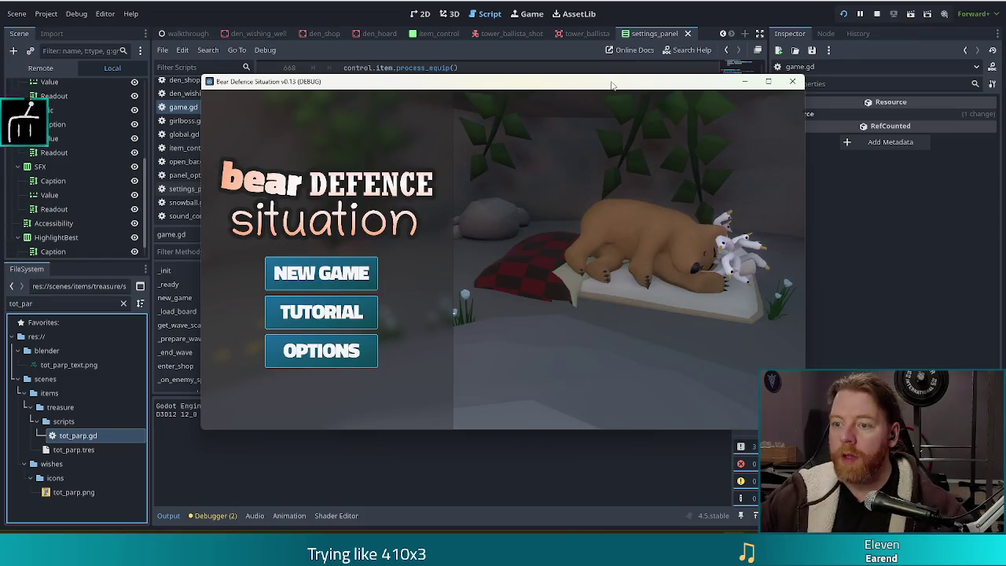
Start a new game and run add_treasure tot_parp, bringing the treasure count to 1/3.
key(Return)
key(grave)
text(add_treasure tot_par)
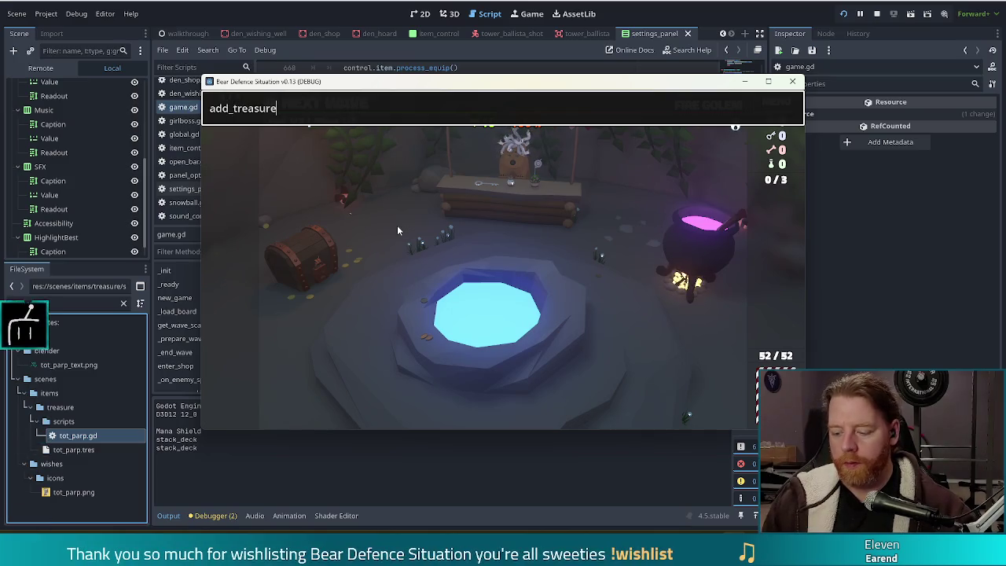
text(p)
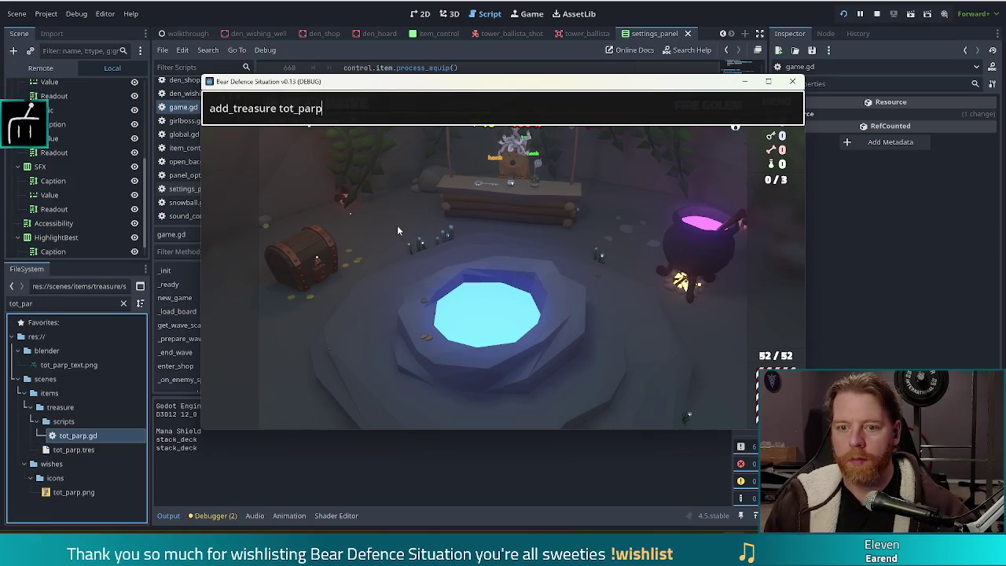
key(Return)
key(Escape)
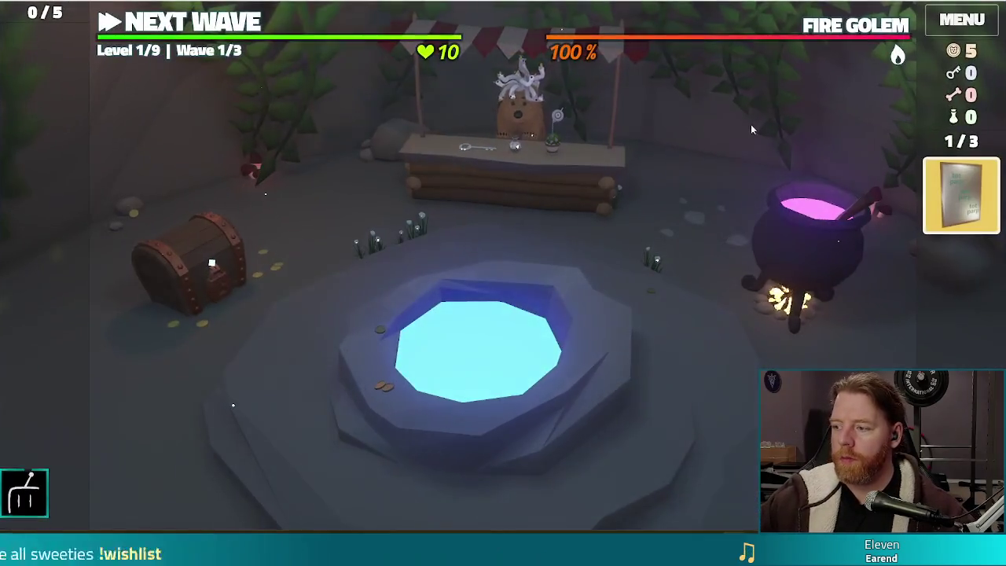
Check the Tot Parp card in the inventory, then reopen the console with the last command.
mouse_move(977, 220)
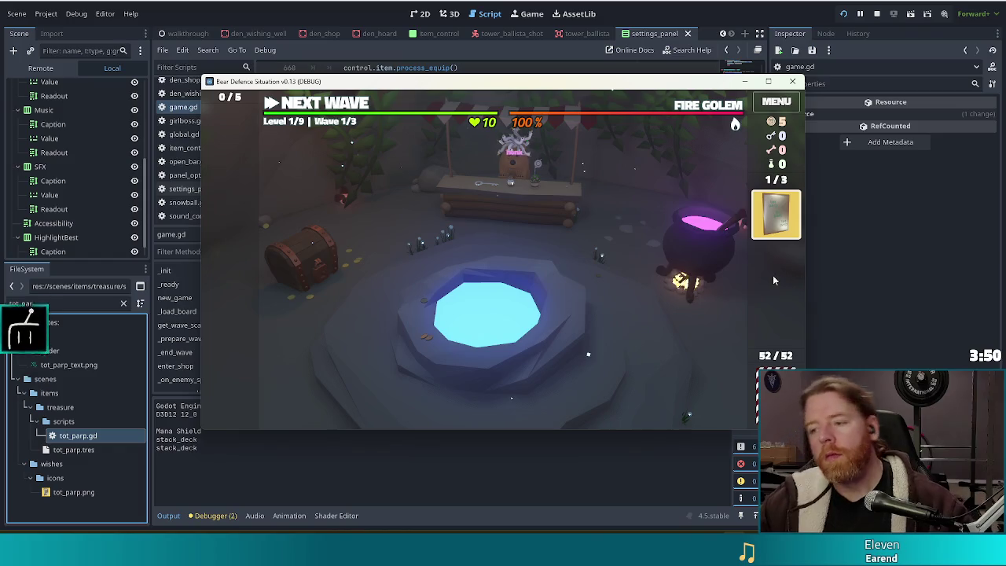
mouse_move(776, 208)
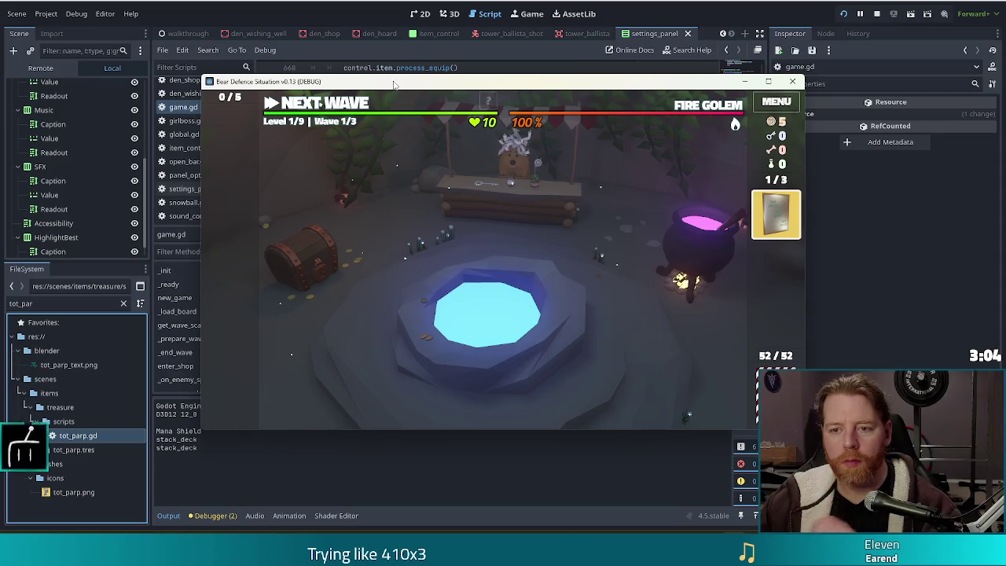
key(grave)
Run add_treasure large_yellow_circle, then select the new inventory slot to show its USE option.
key(BackSpace)
key(BackSpace)
key(BackSpace)
text(add_treasure large_yellow_circl)
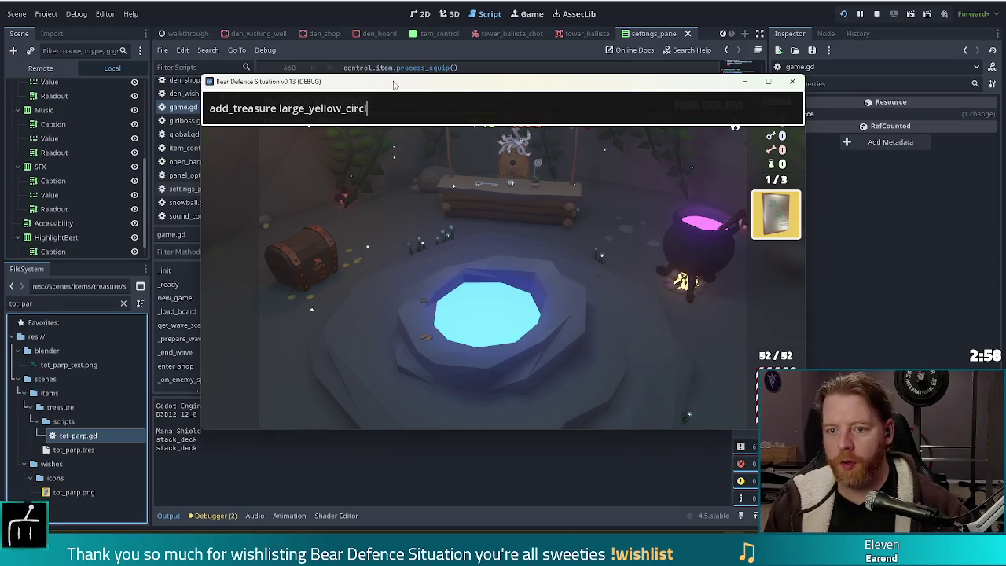
text(e)
key(Return)
key(grave)
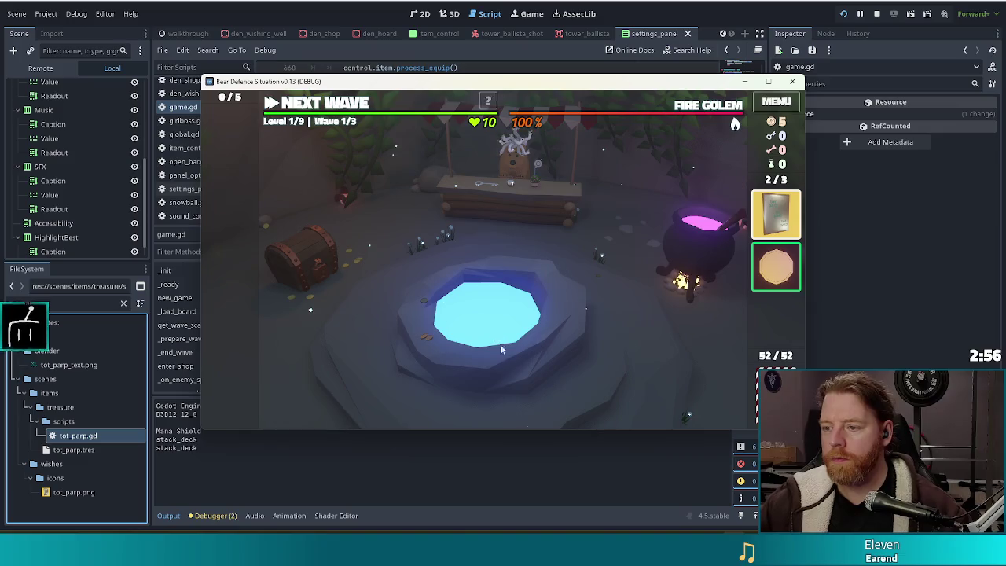
mouse_move(798, 284)
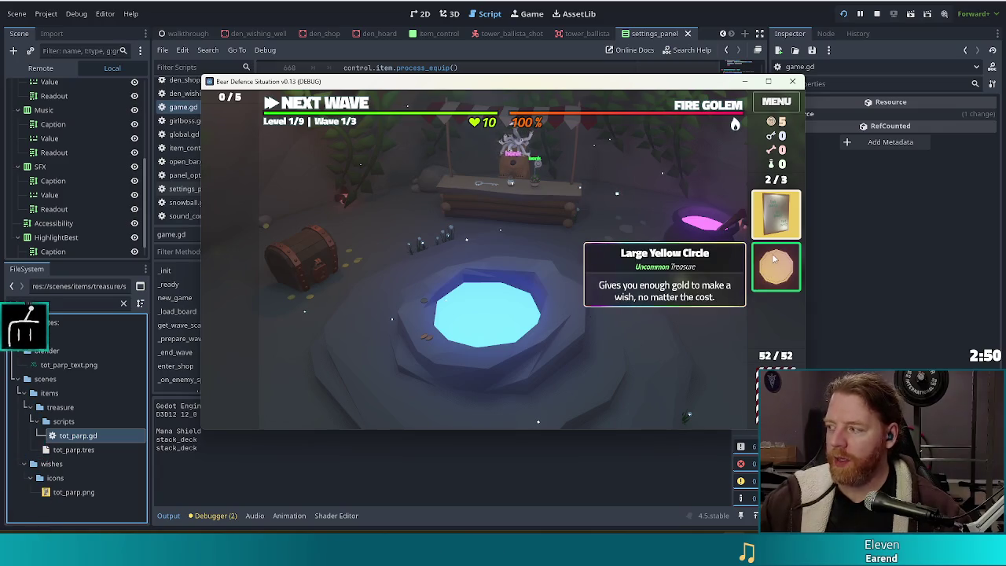
mouse_move(775, 265)
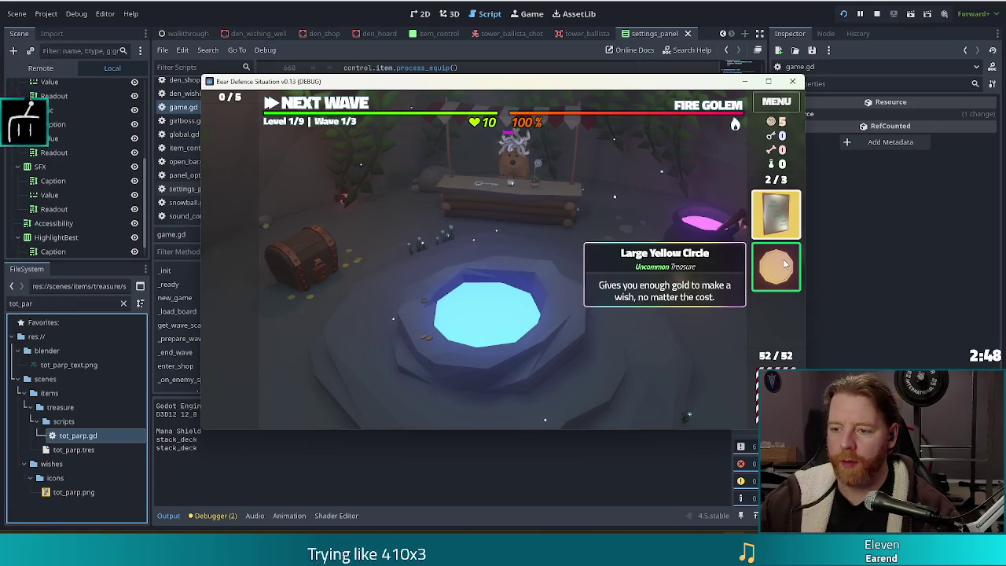
click(785, 266)
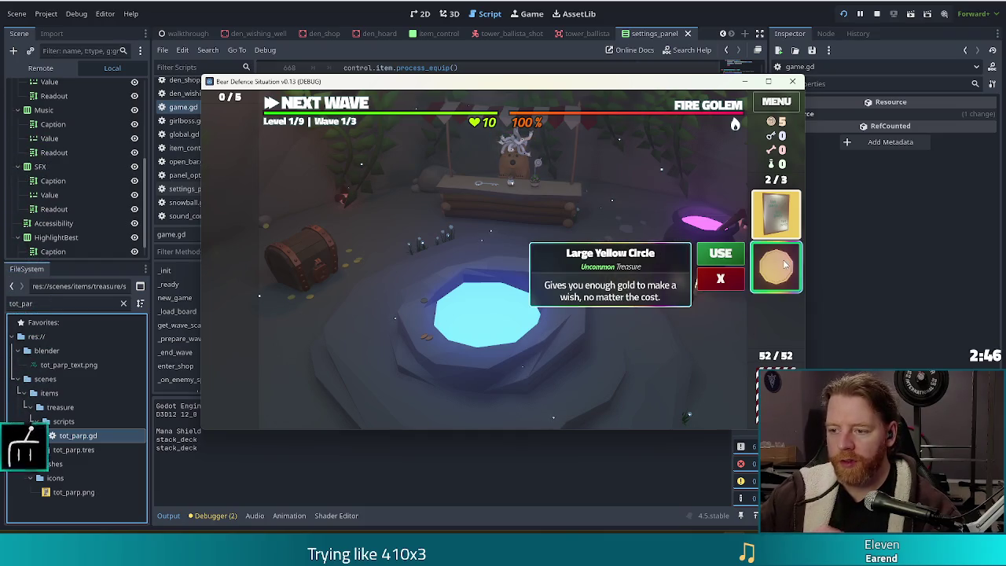
Throw 5 gold into the wishing well.
click(783, 267)
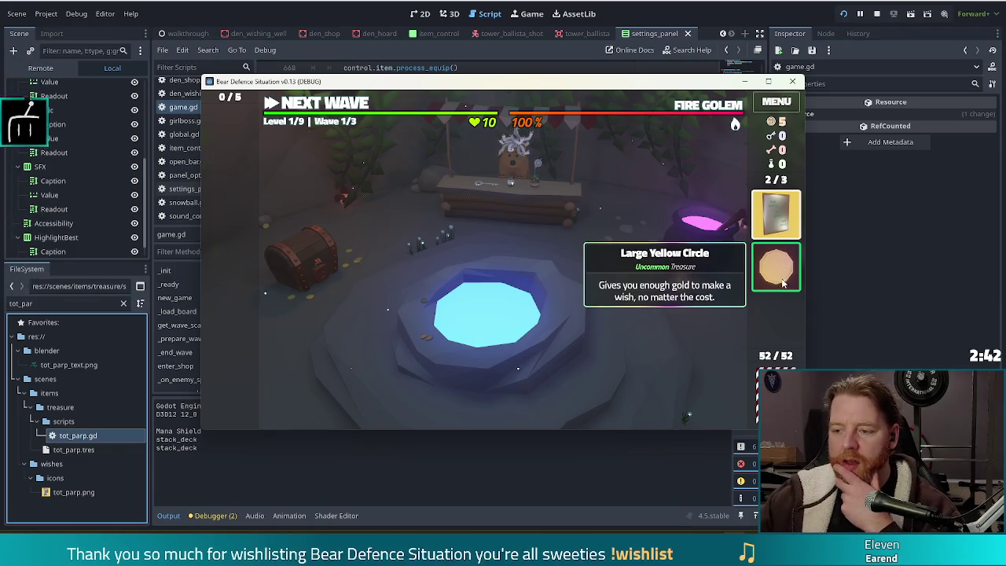
click(566, 351)
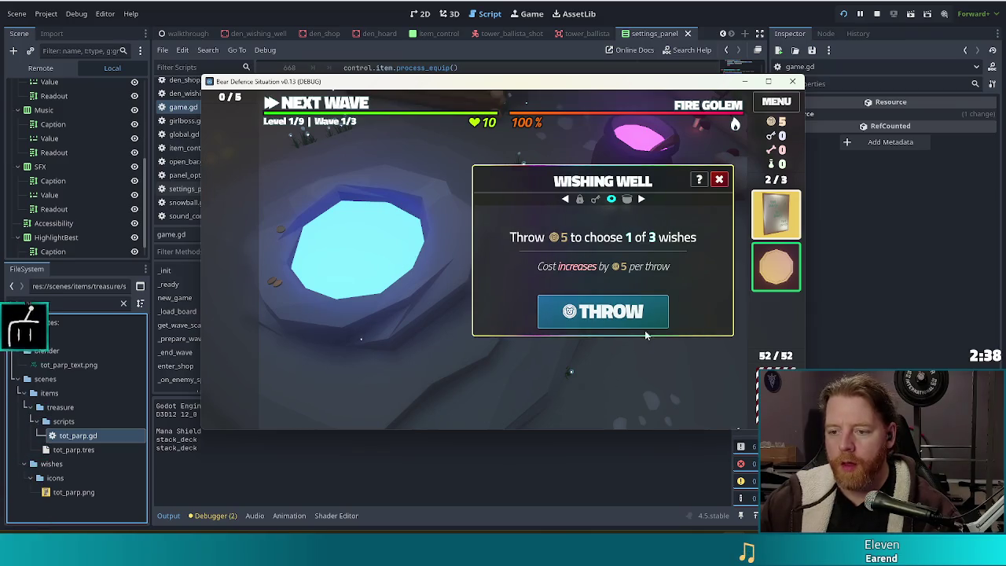
click(625, 313)
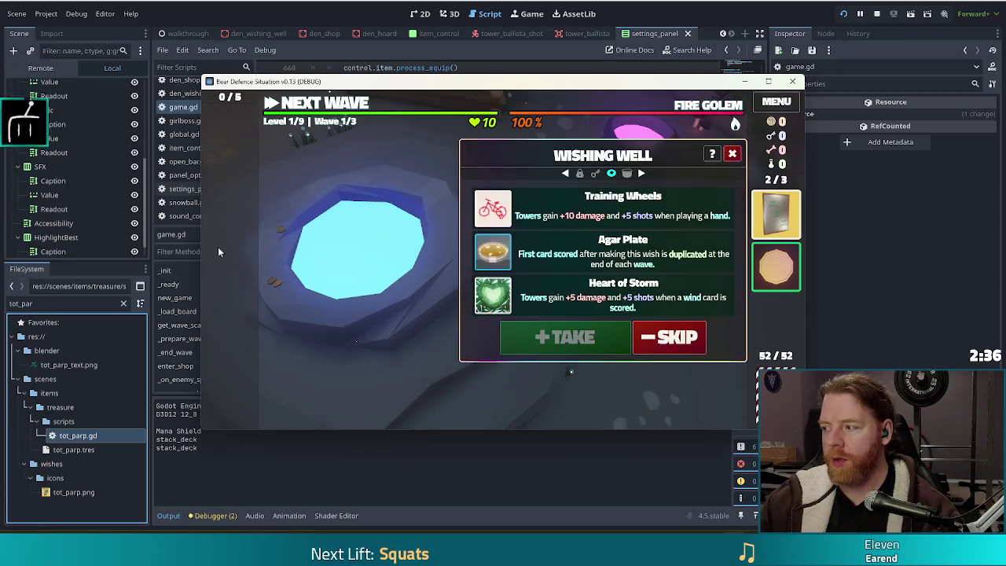
Skip all three offered wishes and stop the running game.
click(669, 338)
click(777, 266)
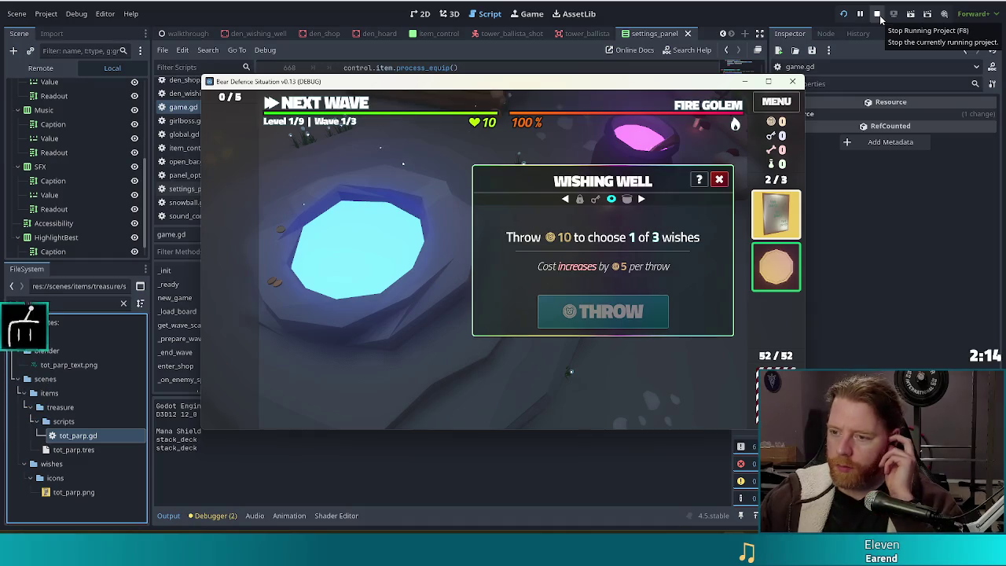
click(878, 16)
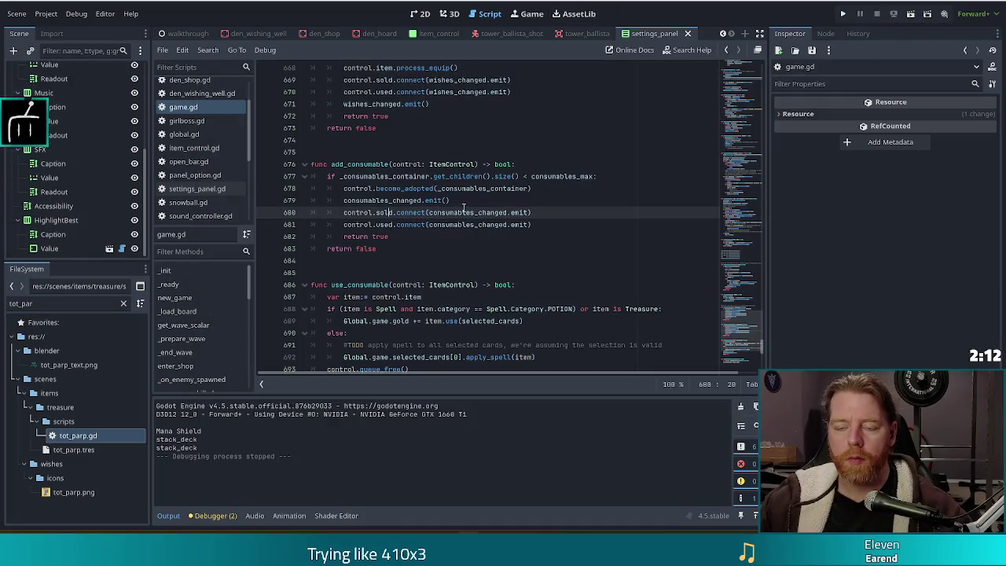
Filter the FileSystem for 'large_yello' and open large_yellow_circle.gd.
click(163, 50)
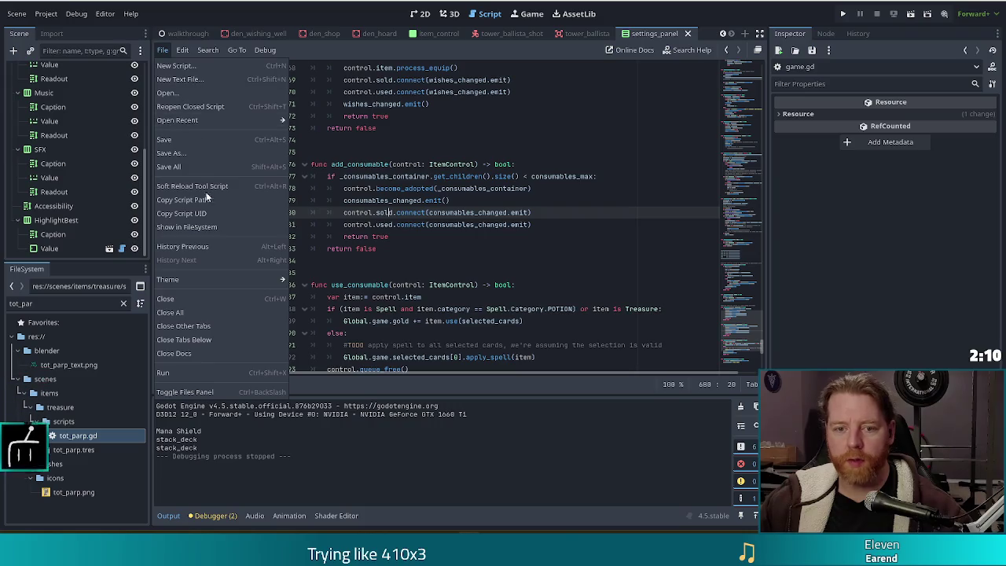
key(Escape)
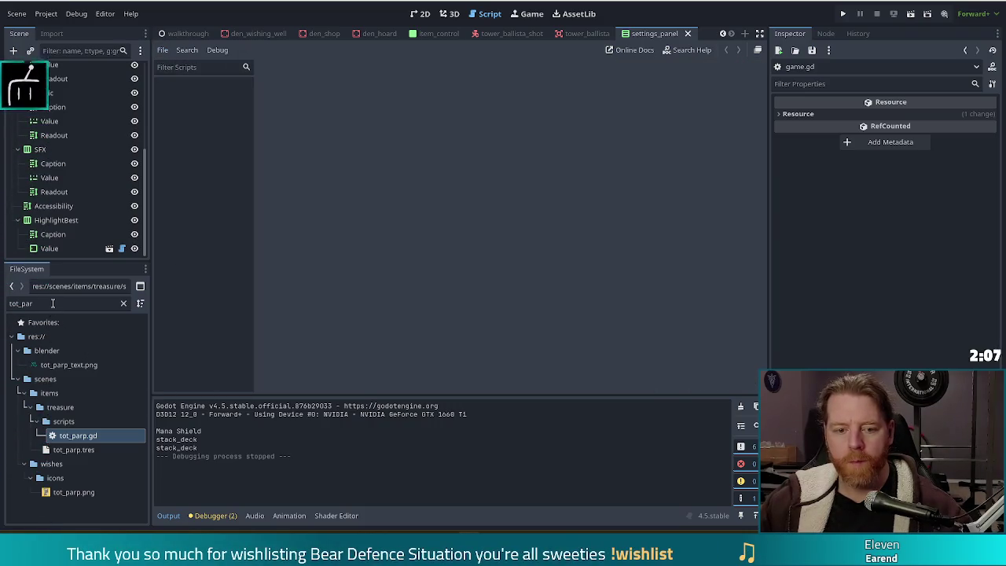
click(65, 307)
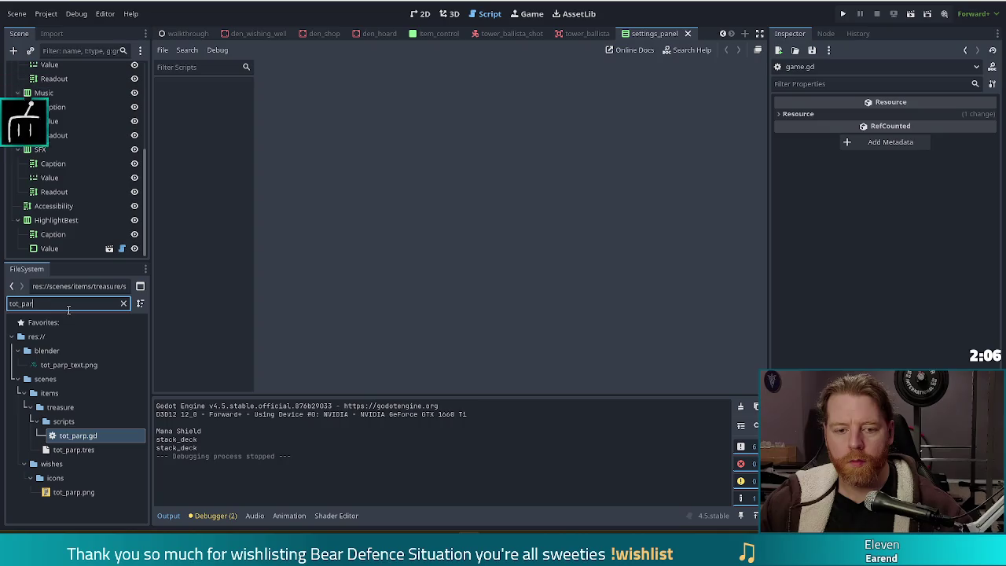
text(large_yekl)
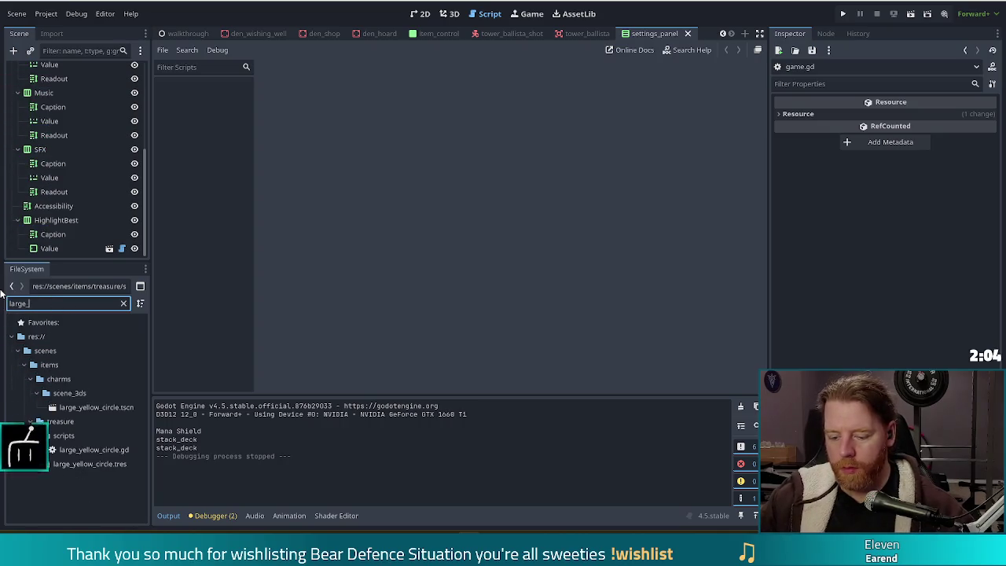
key(BackSpace)
key(BackSpace)
text(llow)
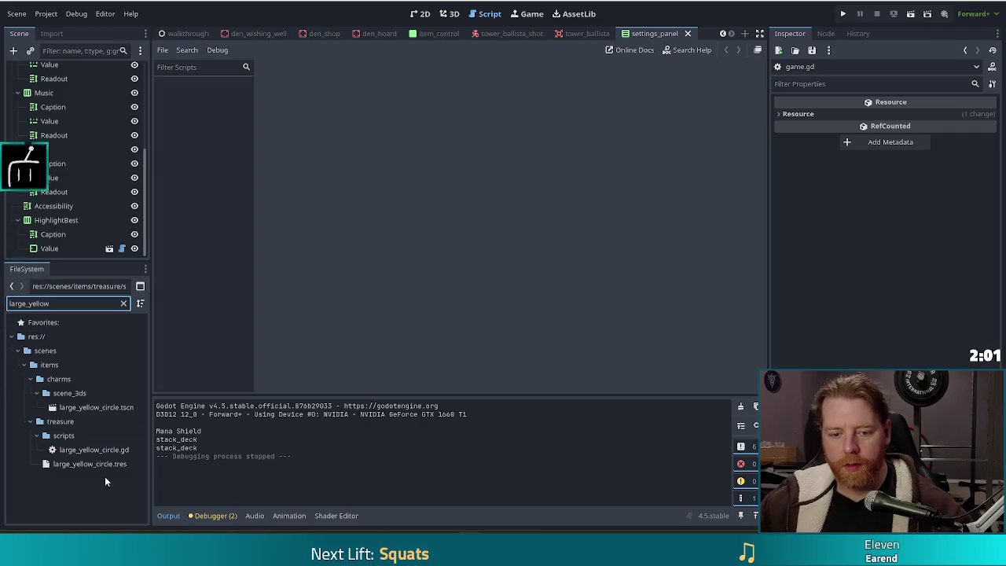
double_click(91, 450)
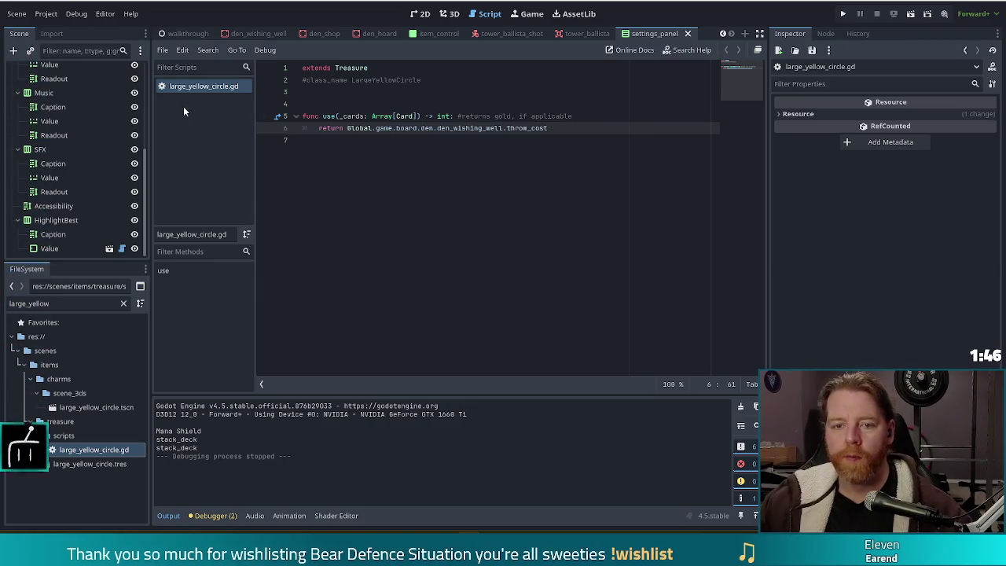
Filter the project files for 'wish' and open den_wishing_well.gd.
drag(58, 310, 2, 304)
text(wish)
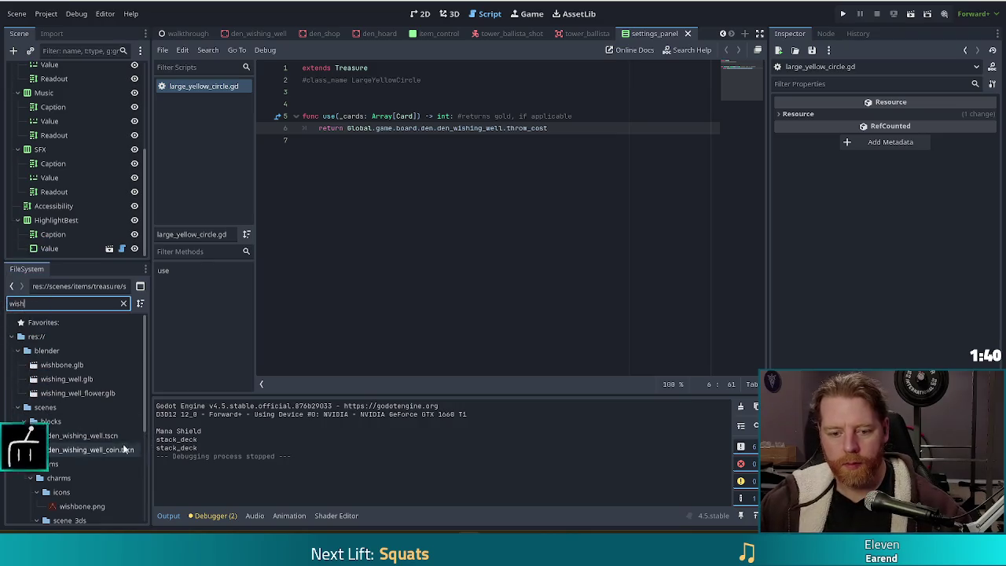
scroll(92, 427, down, 3)
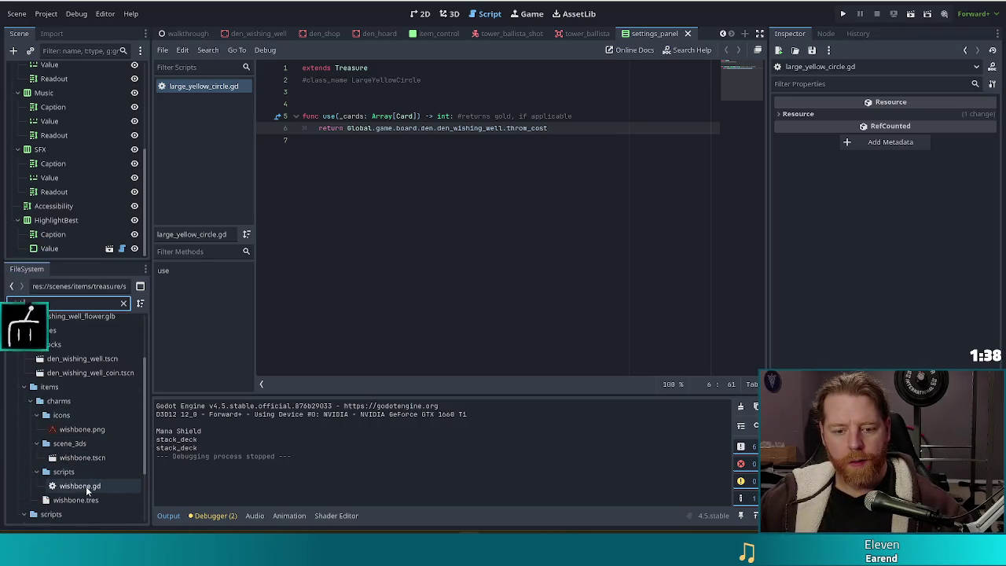
scroll(88, 476, down, 3)
double_click(101, 444)
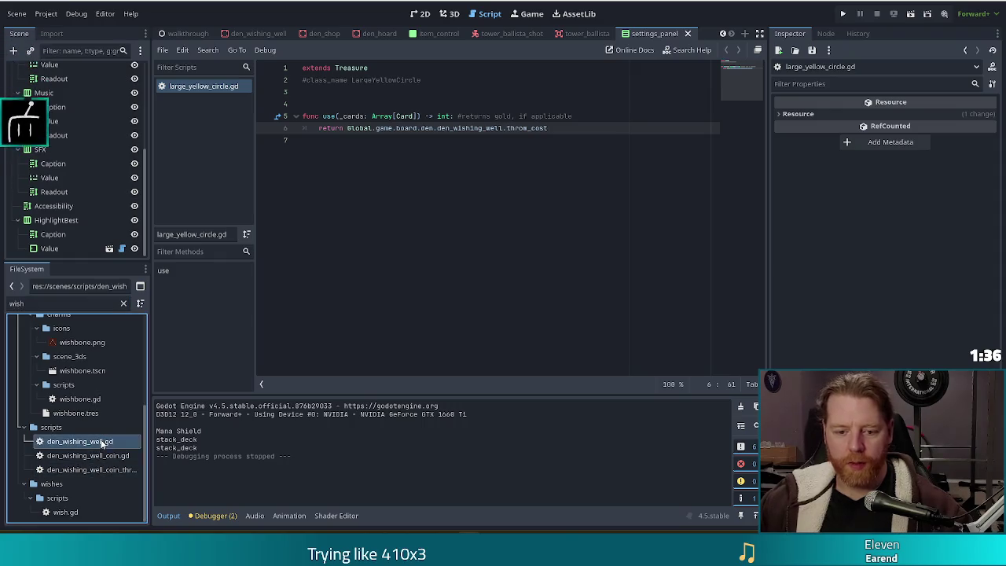
Read _on_wishes_changed in den_wishing_well.gd, glance at large_yellow_circle.gd, then return.
click(542, 237)
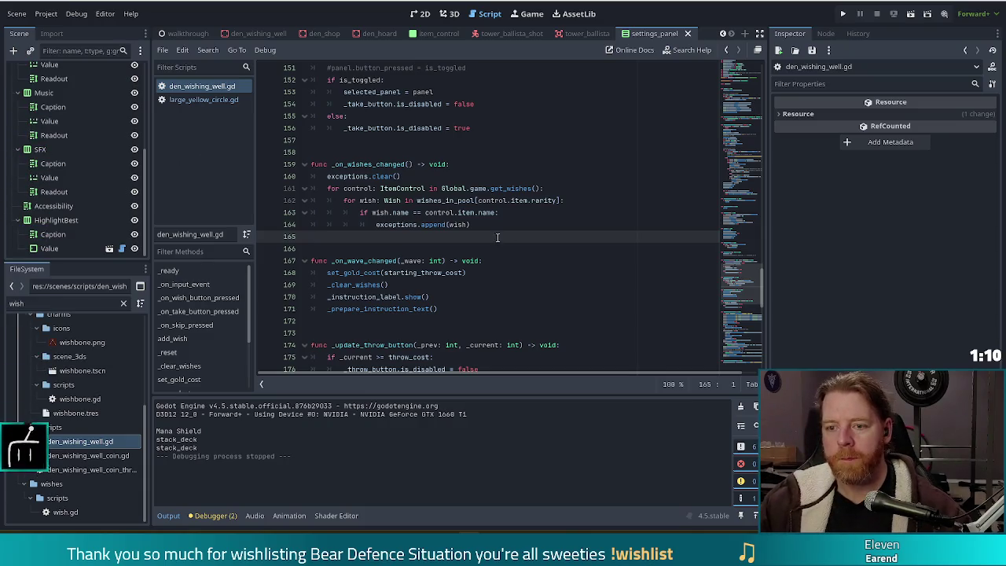
key(Left)
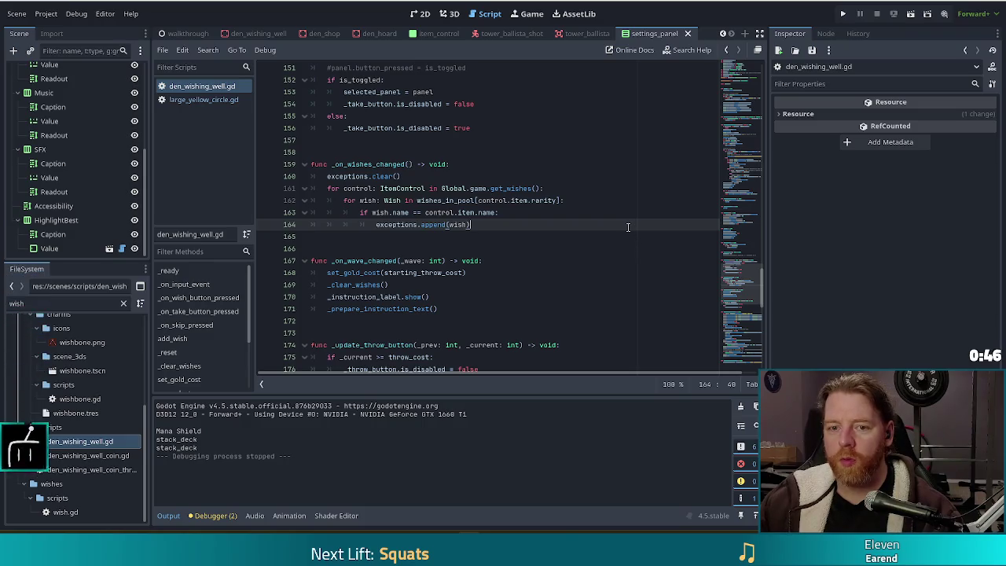
click(200, 98)
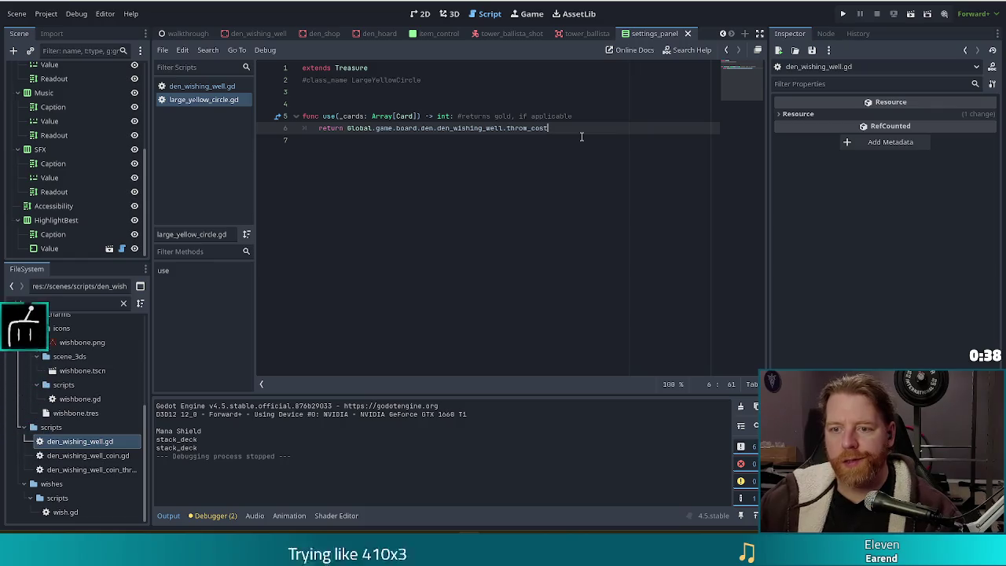
click(209, 87)
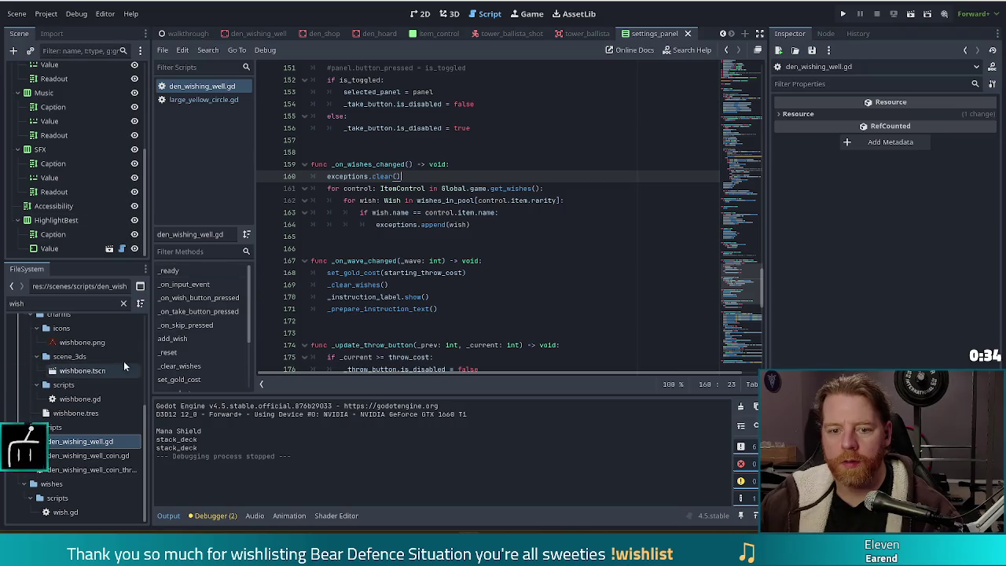
scroll(244, 315, down, 3)
scroll(247, 317, up, 2)
scroll(244, 341, up, 2)
scroll(244, 307, down, 3)
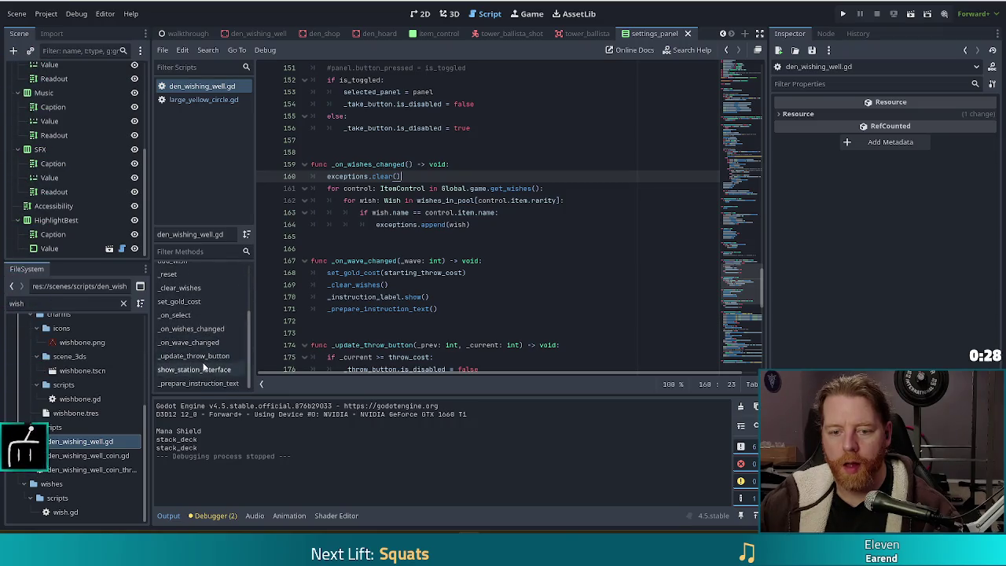
scroll(203, 330, up, 3)
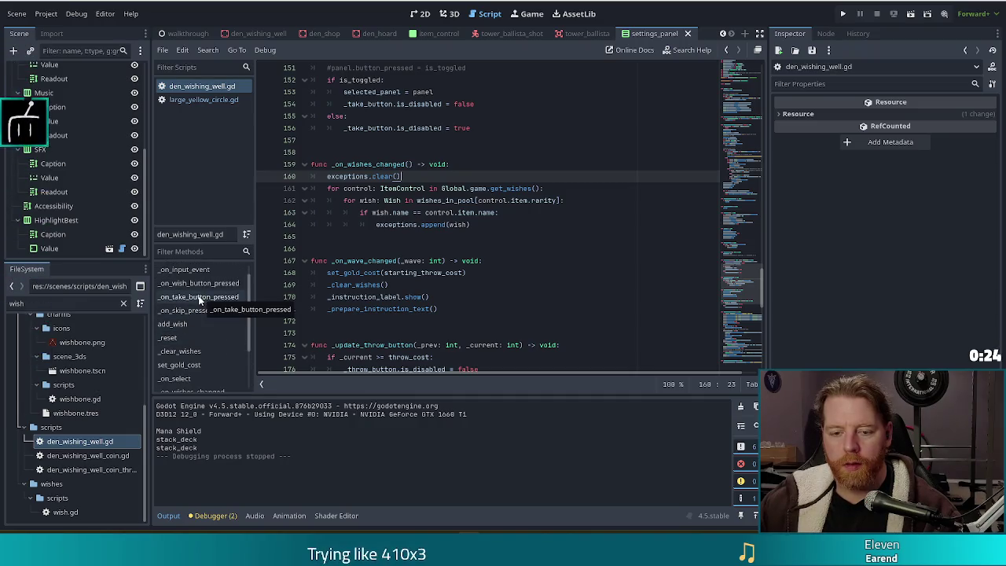
Look at the _on_take_button_pressed function on line 109.
click(199, 298)
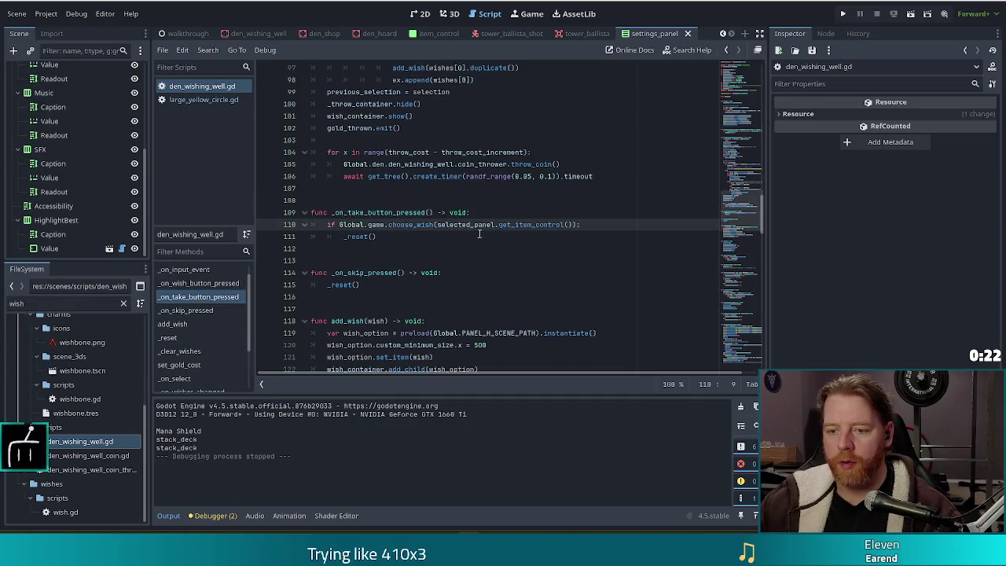
click(360, 213)
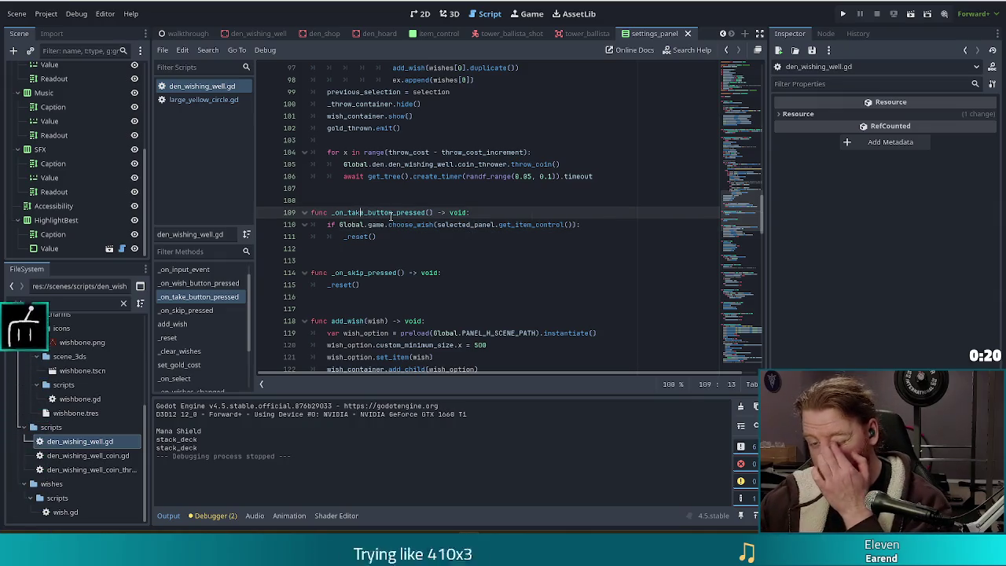
click(381, 213)
click(361, 212)
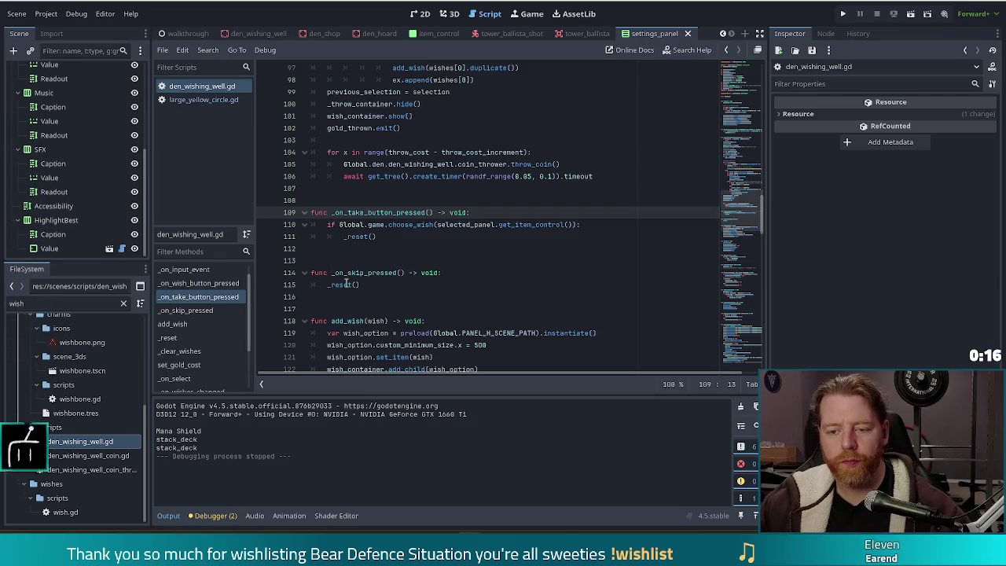
Examine _on_wish_button_pressed and its ignore_cost parameter on line 62.
click(211, 283)
click(391, 225)
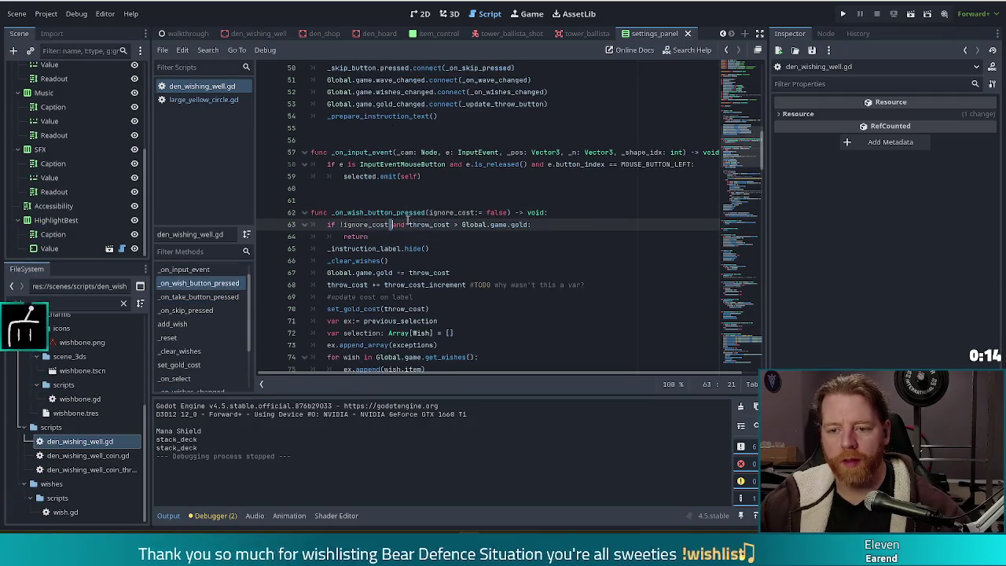
scroll(403, 217, down, 3)
click(401, 212)
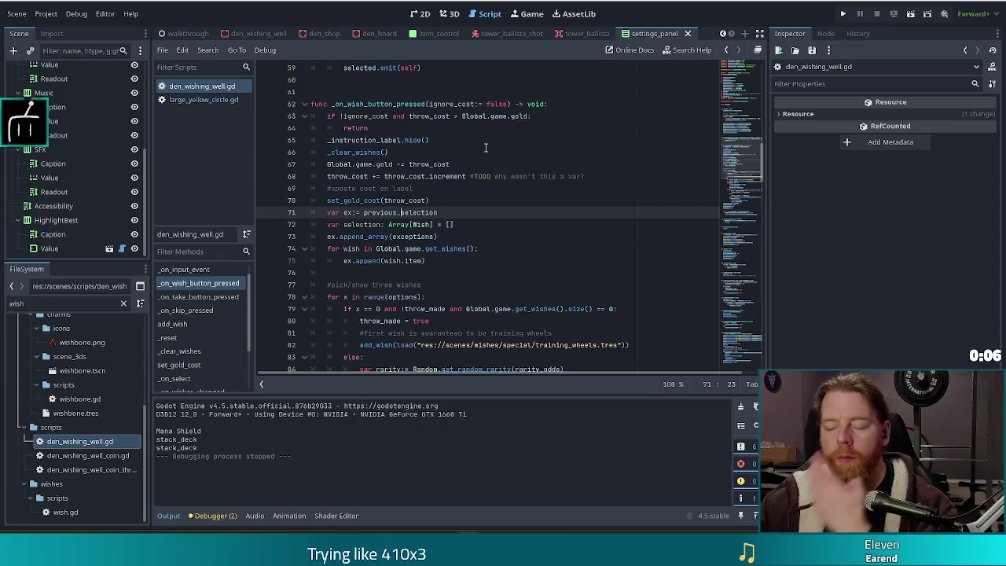
click(380, 151)
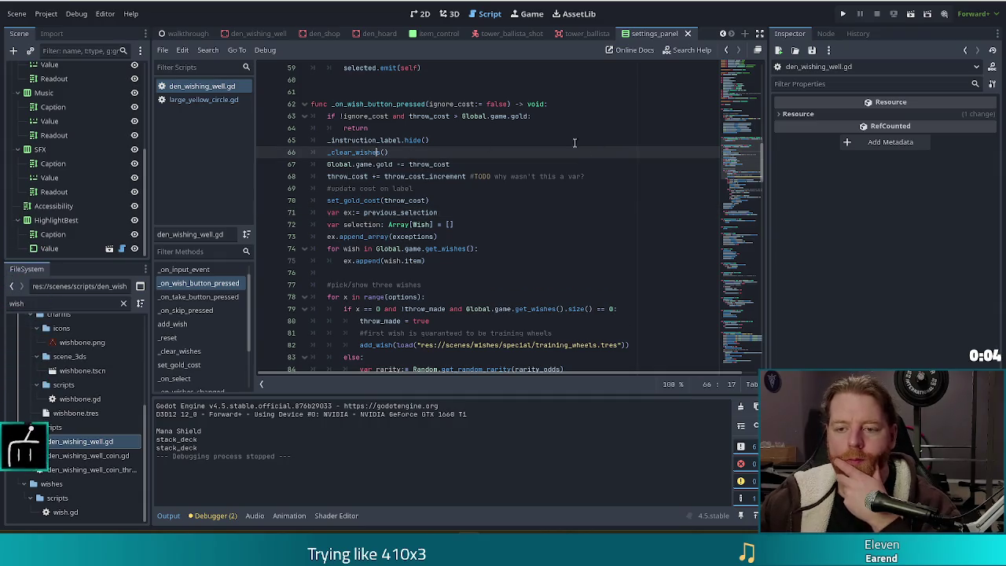
click(467, 103)
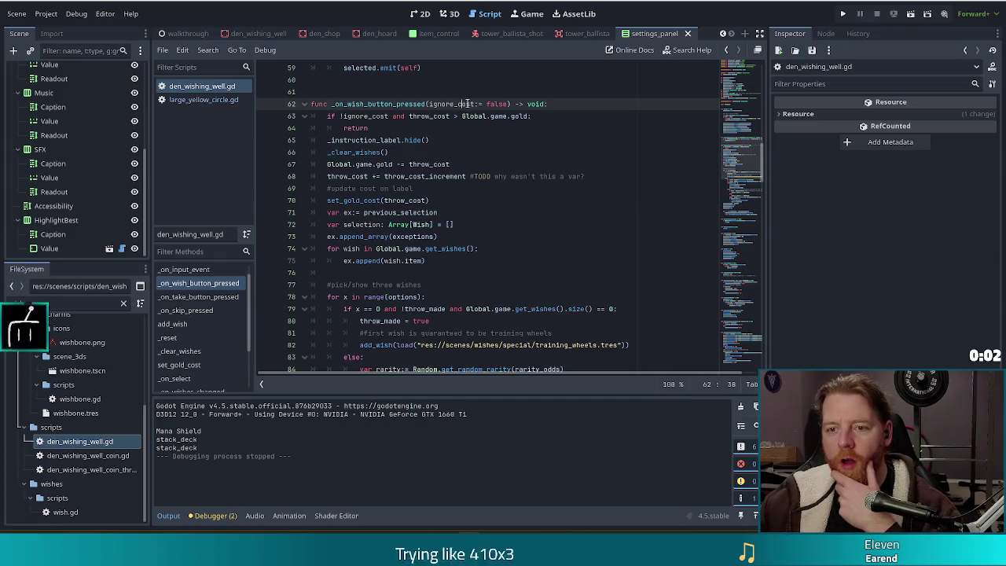
mouse_move(495, 103)
mouse_down()
mouse_move(446, 104)
mouse_move(510, 104)
mouse_up()
click(437, 105)
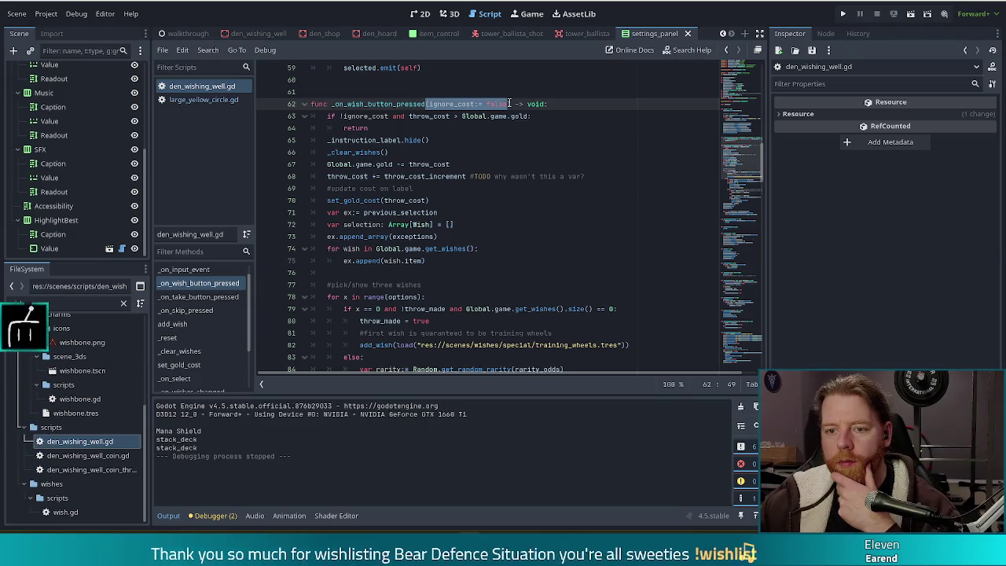
click(452, 177)
click(510, 103)
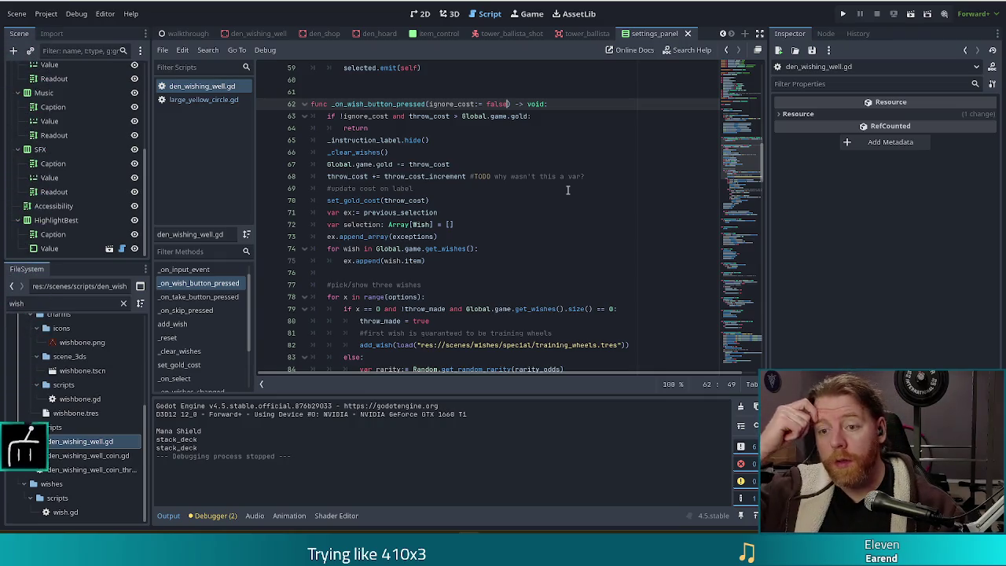
Add a 'large:= false' parameter to the wish button function on line 62.
text(, large:= false)
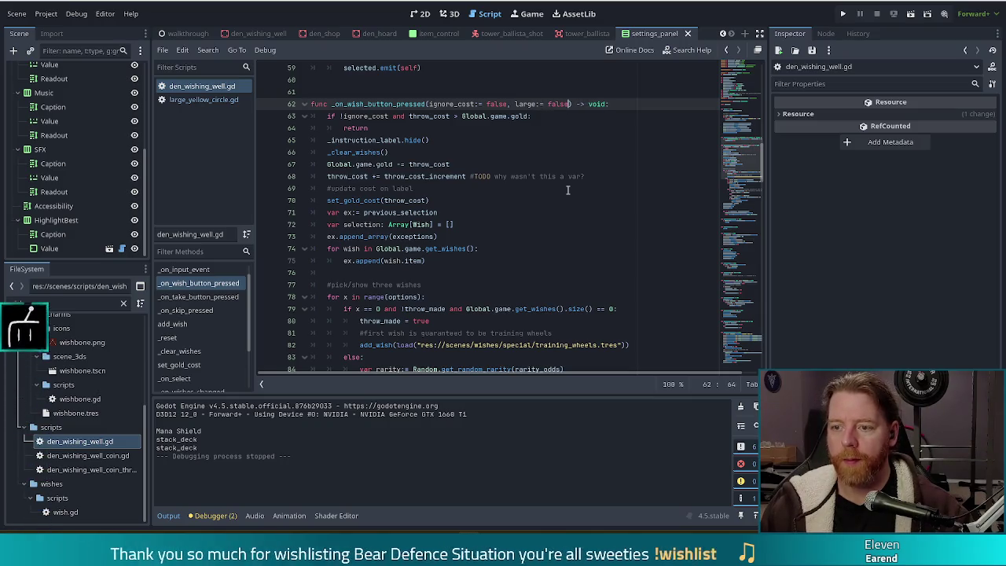
click(495, 164)
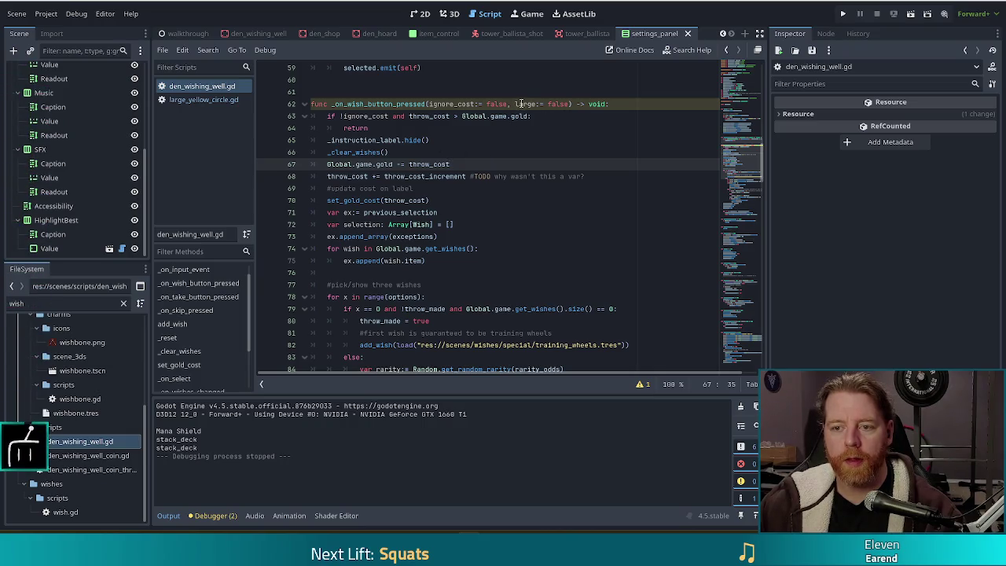
click(331, 104)
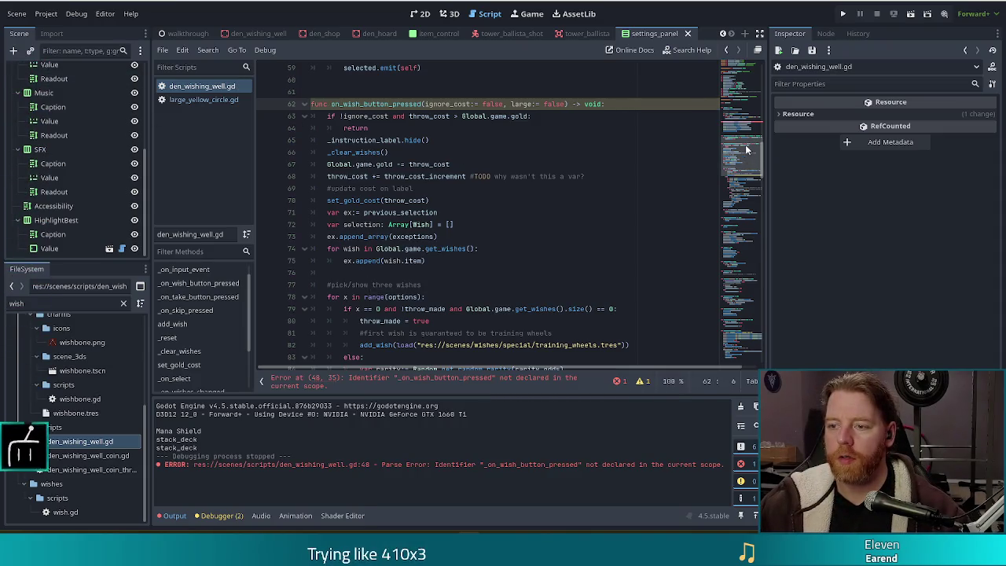
Remove the leading underscore so line 48 calls on_wish_button_pressed.
drag(747, 149, 747, 134)
click(450, 126)
key(BackSpace)
scroll(428, 239, down, 4)
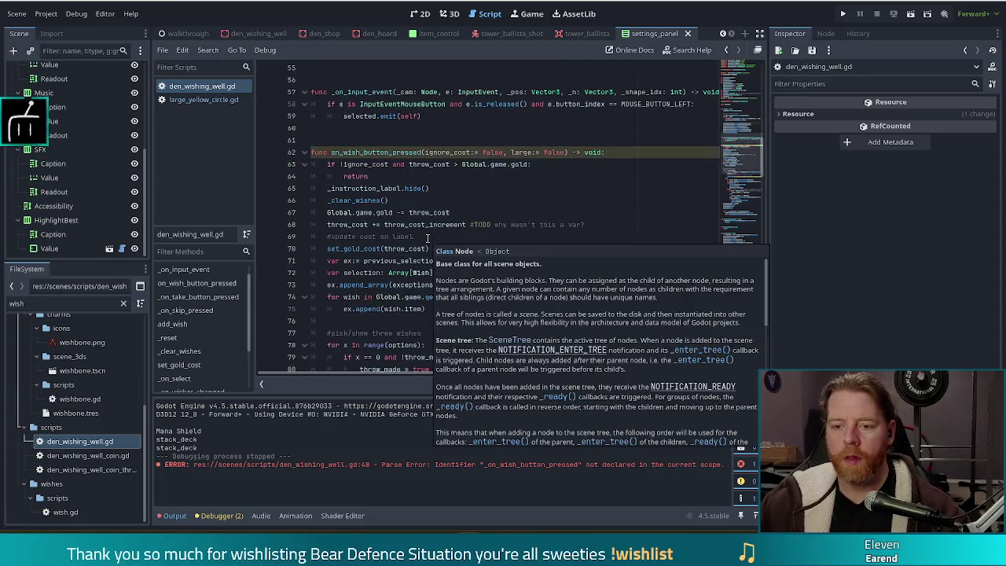
click(419, 164)
click(471, 164)
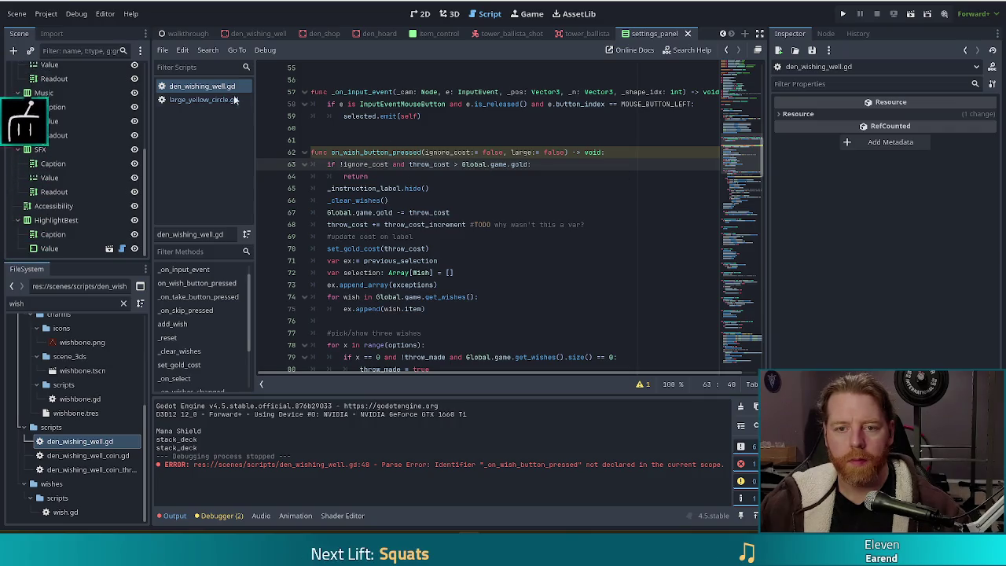
click(183, 99)
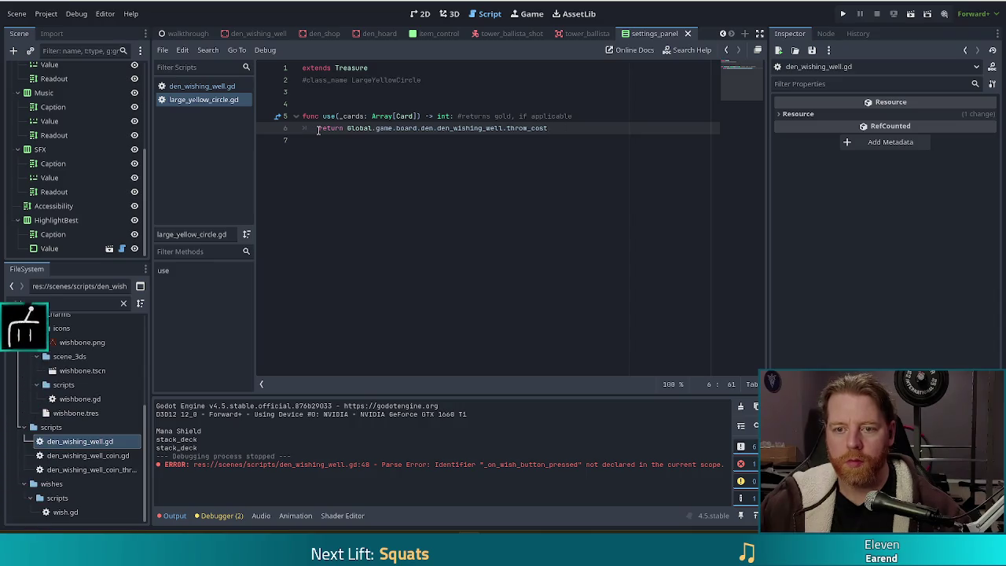
Comment out the old return, call Global.den_wishing_well.on_wish_button_pressed(true, true), return 0, and save.
key(ctrl+k)
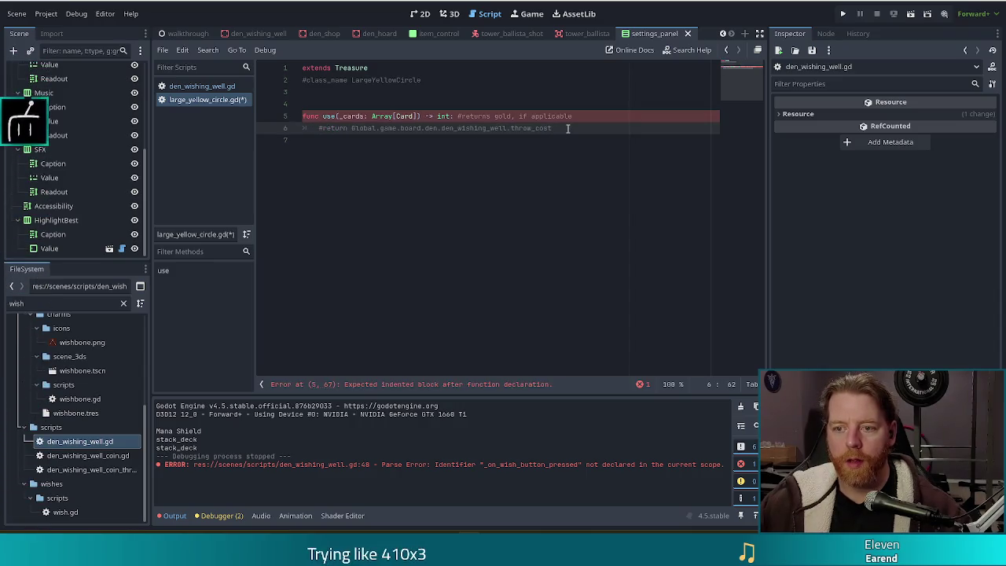
key(Return)
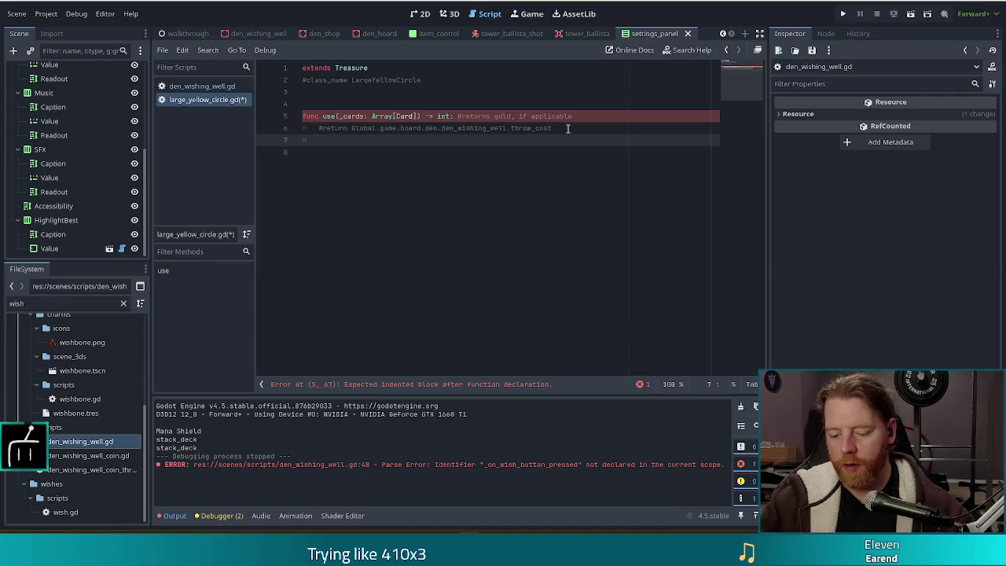
text(return 0)
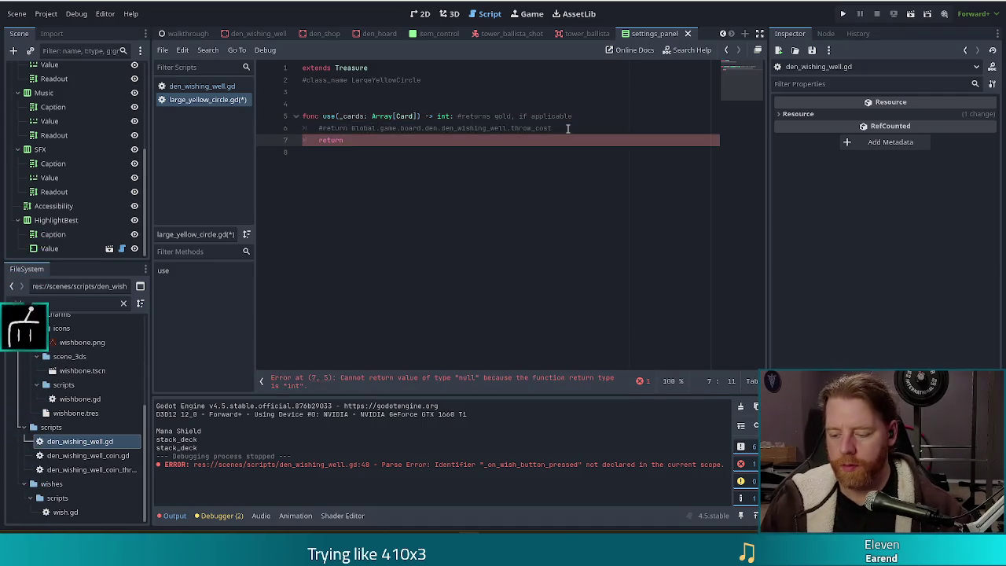
key(Home)
key(Return)
key(Up)
text(Global.den.)
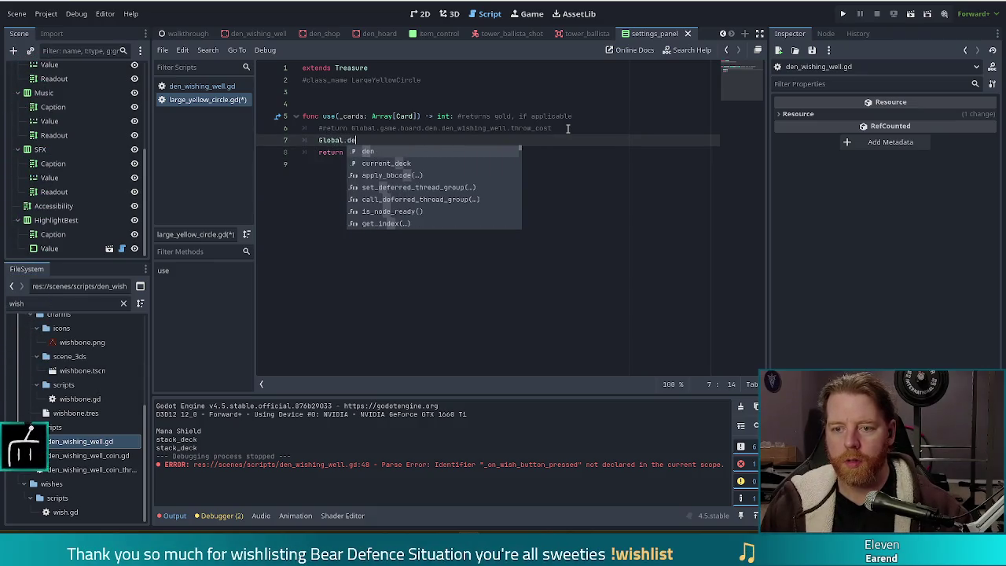
text(wi)
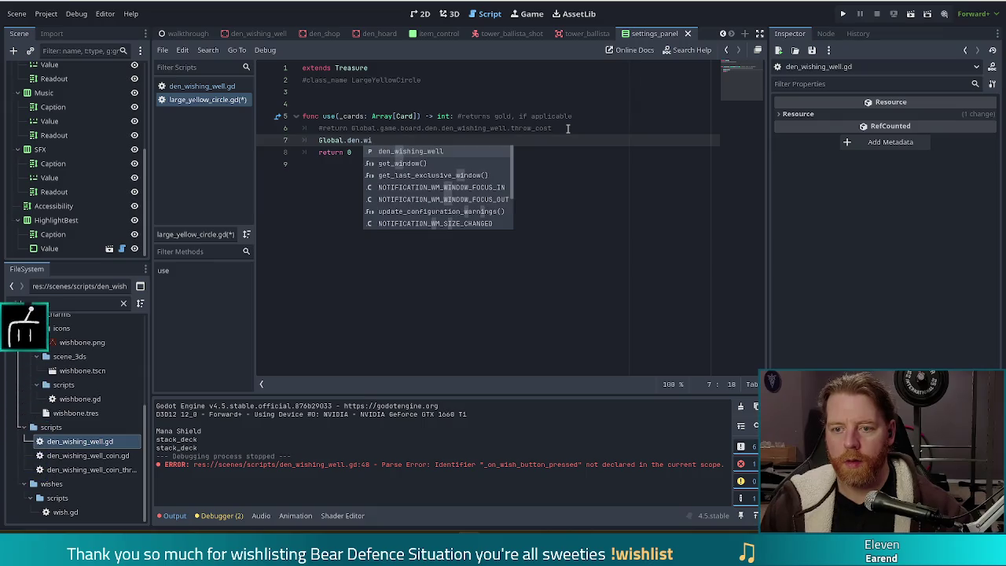
key(Return)
text(.on_)
key(Return)
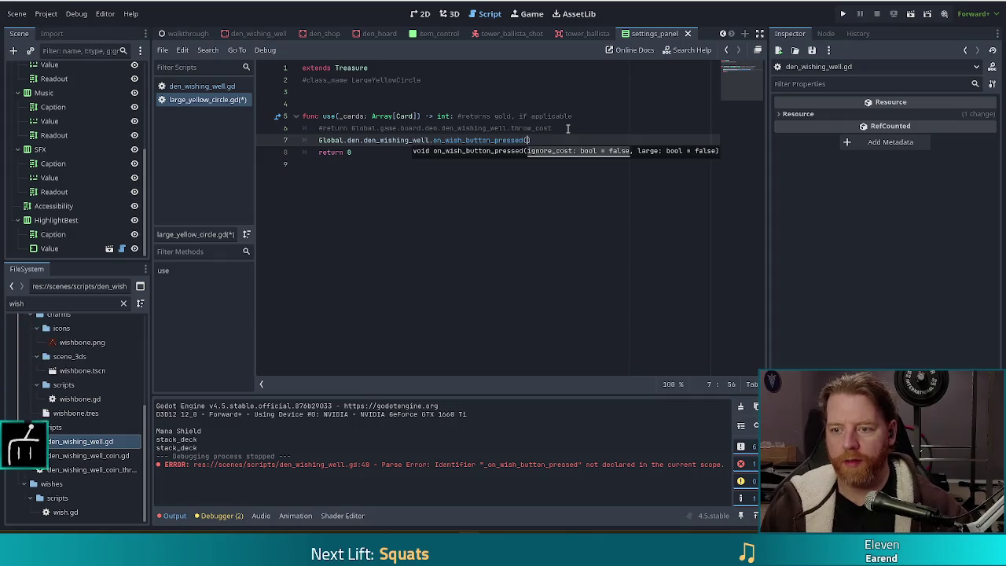
text(true, tru)
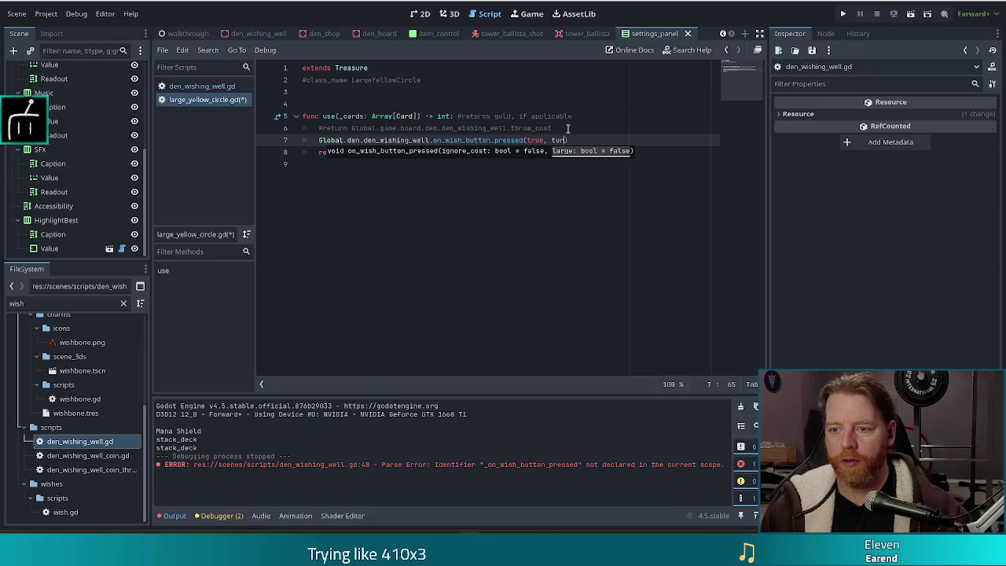
key(Return)
key(ctrl+s)
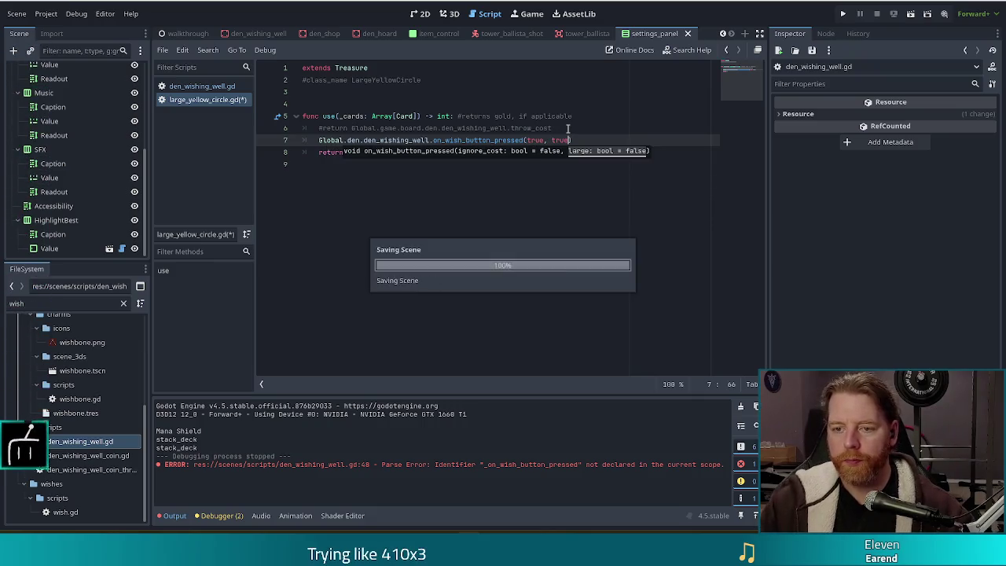
Add a TODO comment about checking the player can wish, and save.
click(407, 129)
click(574, 140)
click(585, 126)
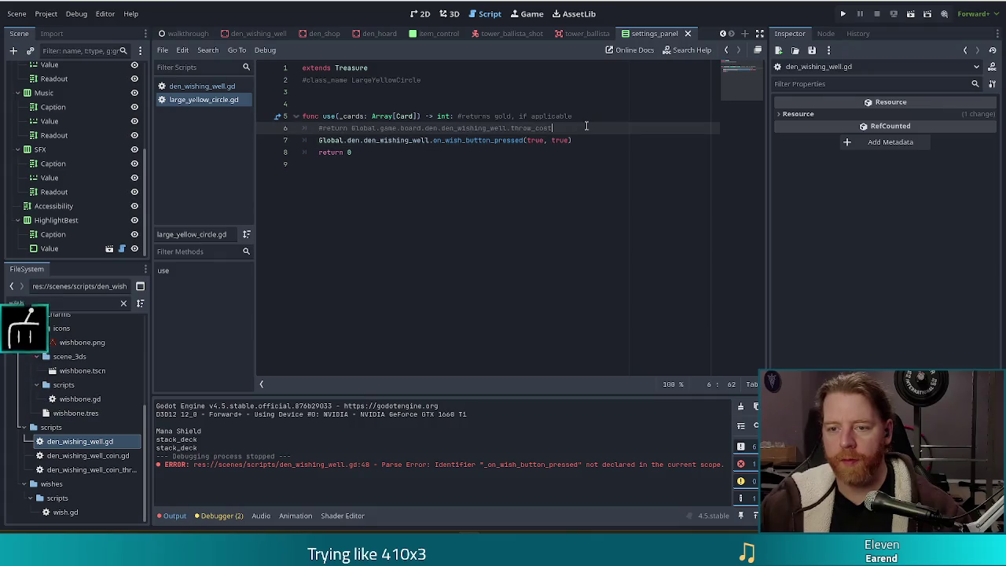
key(Return)
text(#TODO make sure you're)
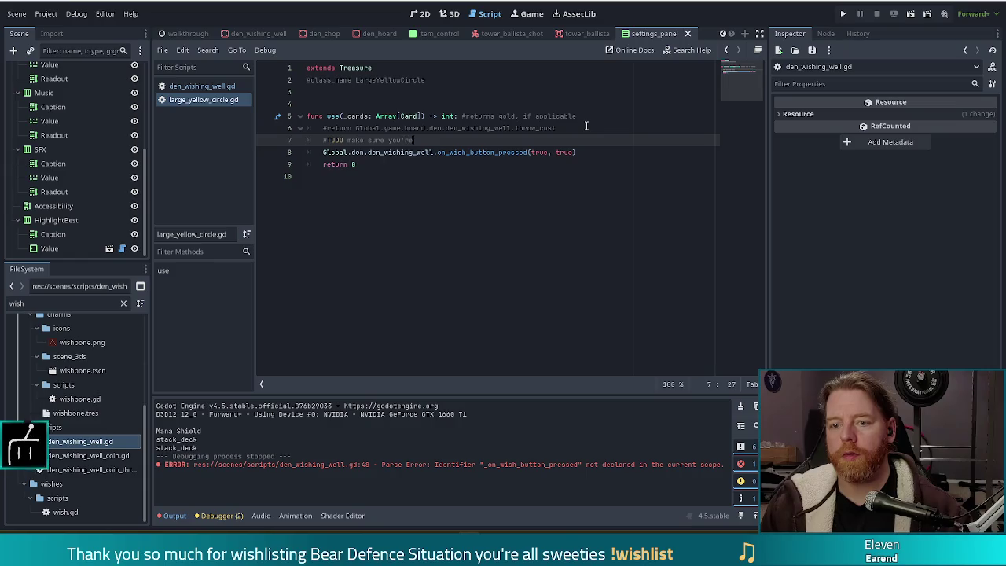
text(ation and a)
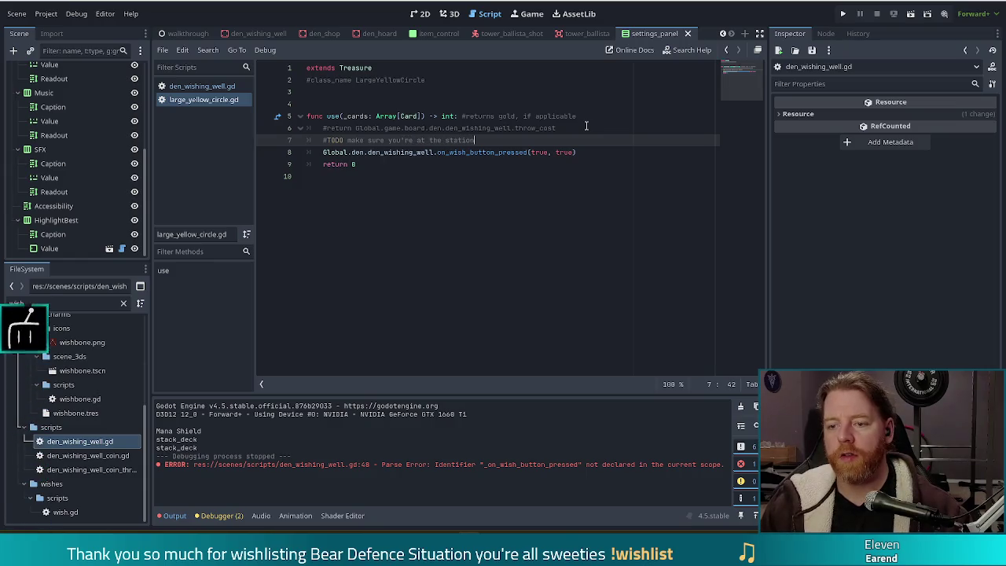
key(BackSpace)
key(BackSpace)
text(wish)
key(ctrl+s)
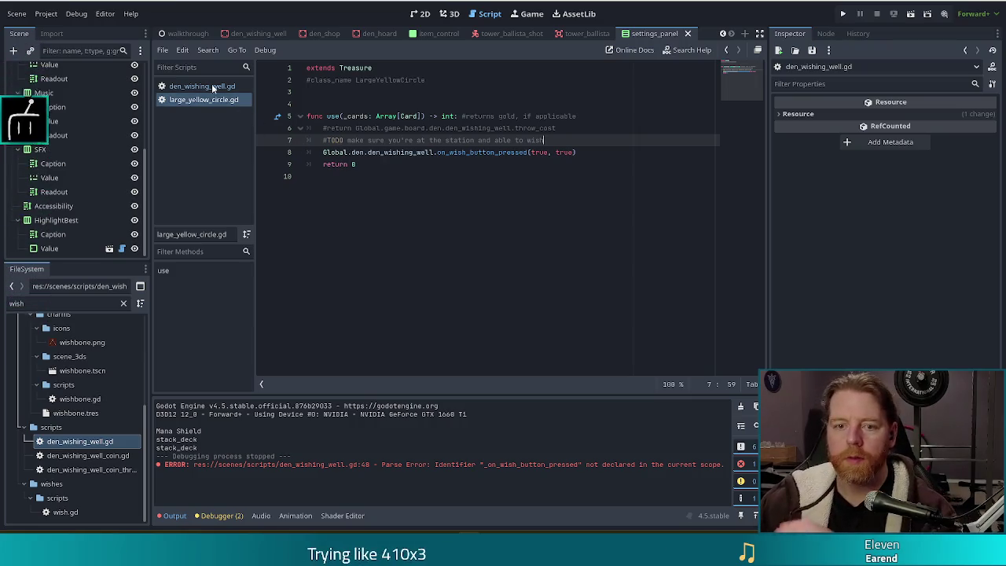
Dismiss the documentation popup and run the game.
mouse_move(472, 149)
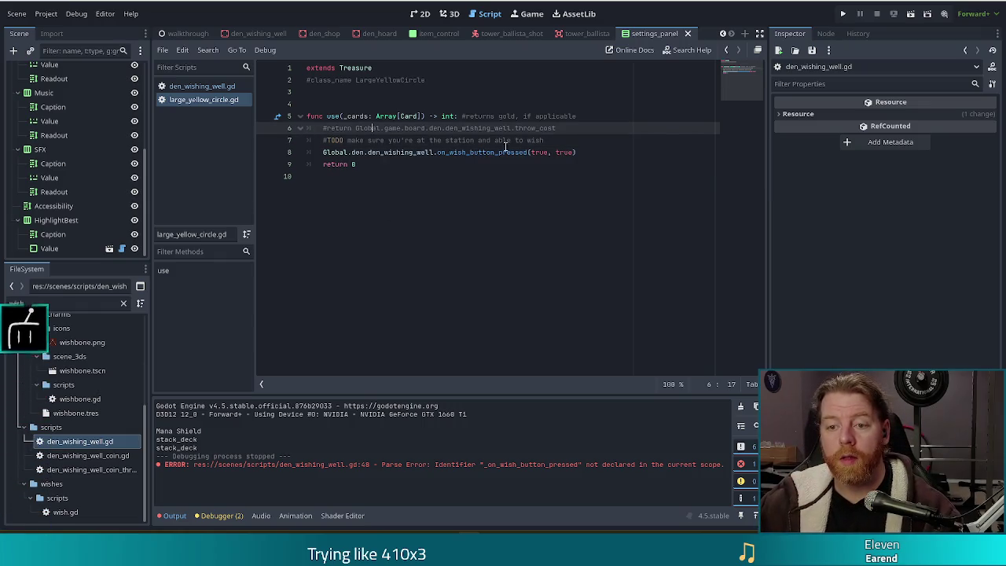
click(625, 153)
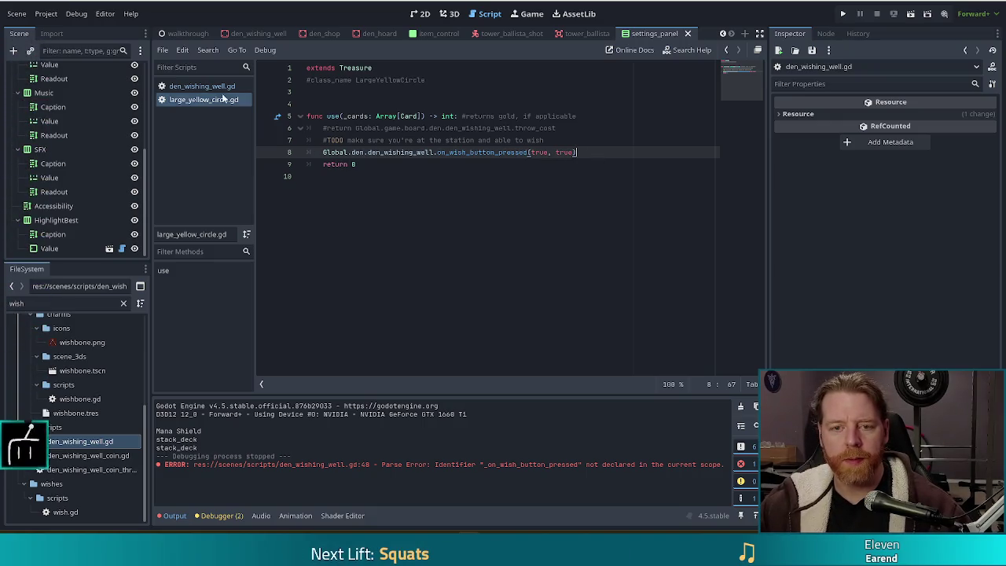
click(509, 141)
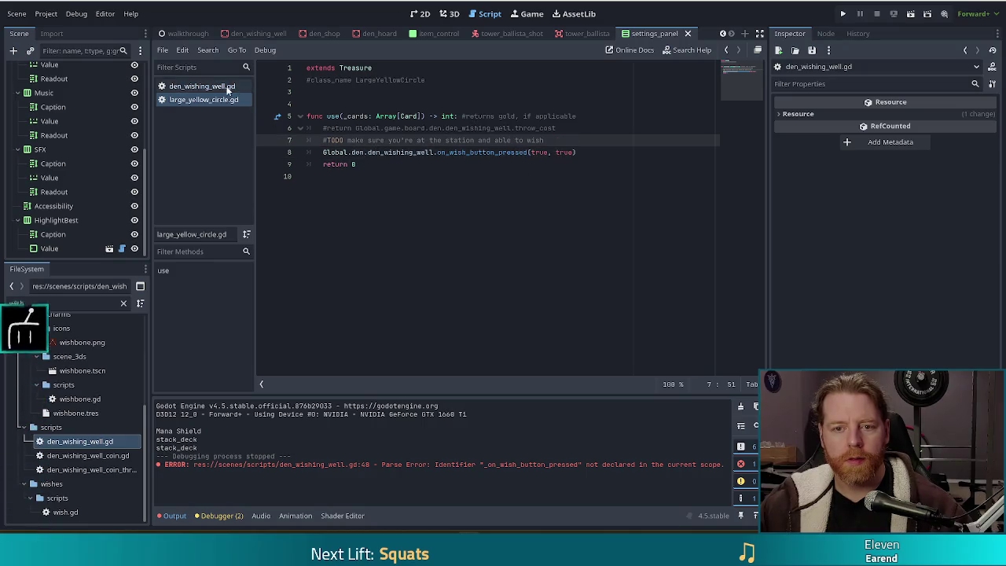
click(842, 16)
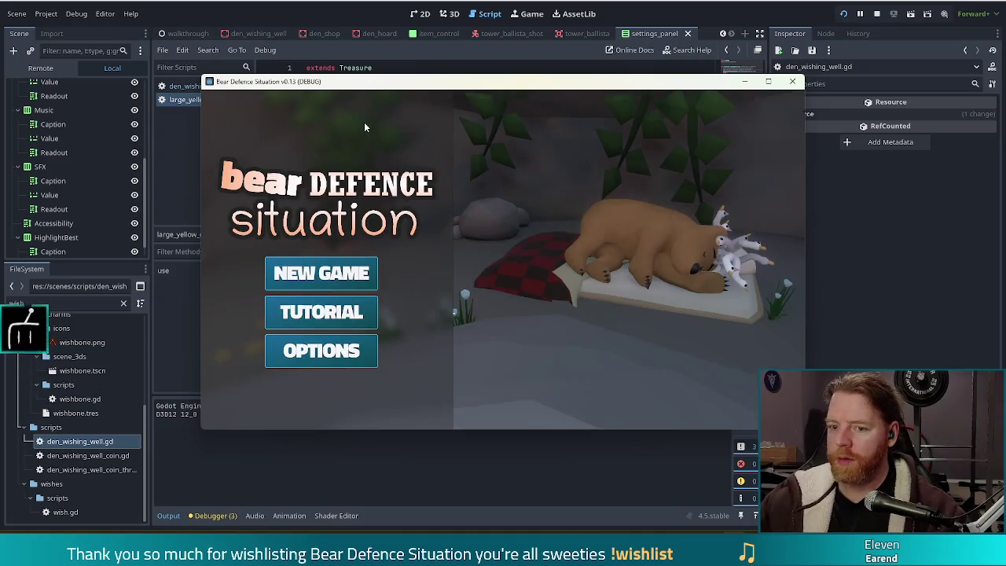
Start a new game, open the wishing well, and run 'add_treasure large_yellow_circle' in the console.
click(322, 274)
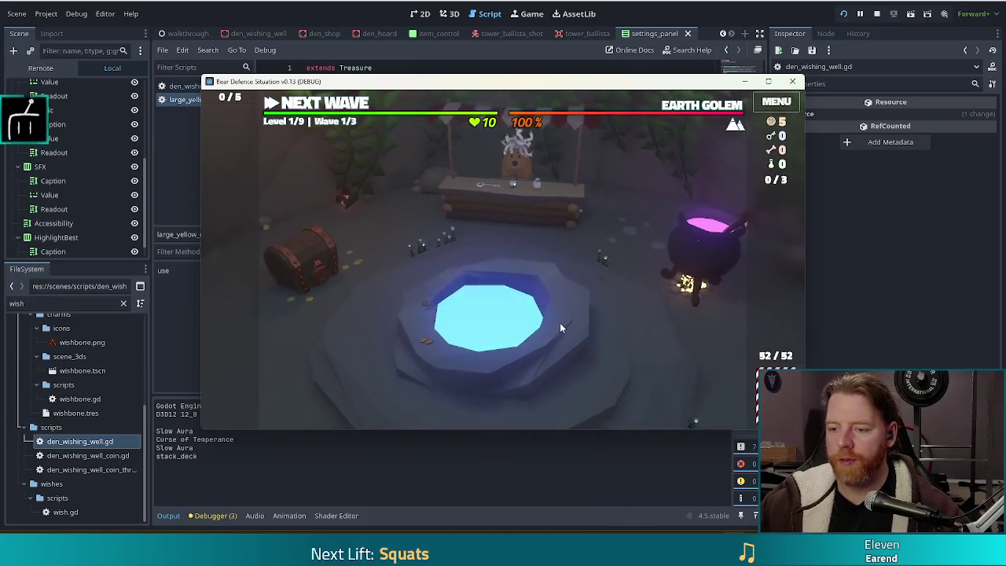
click(560, 323)
key(grave)
text(add_t)
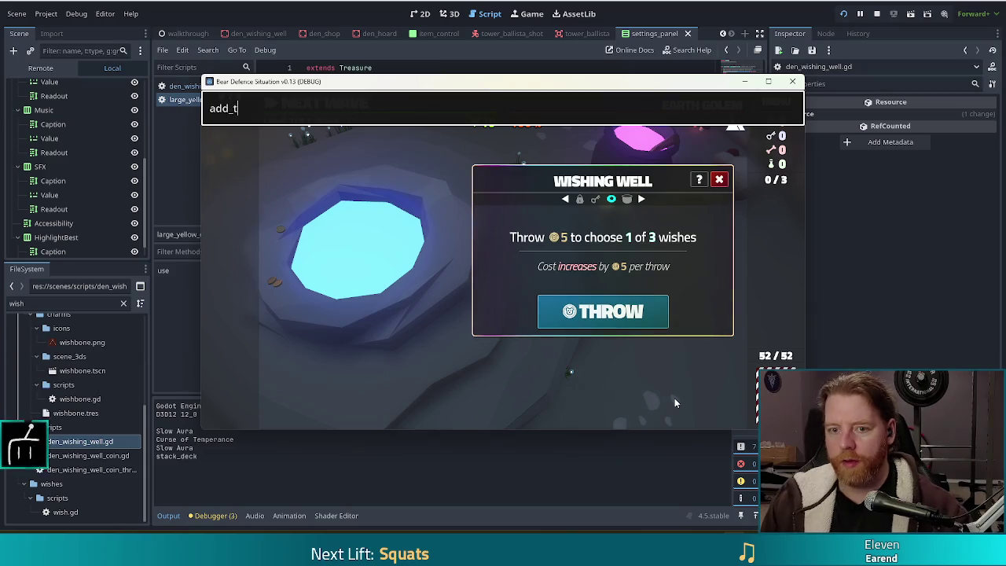
text(reasure large)
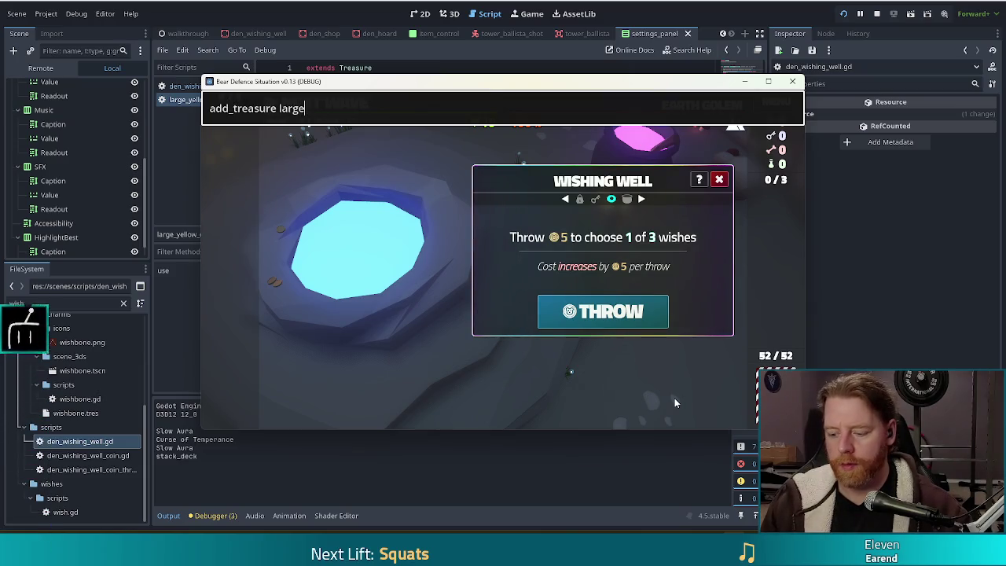
text(_yellow_circl)
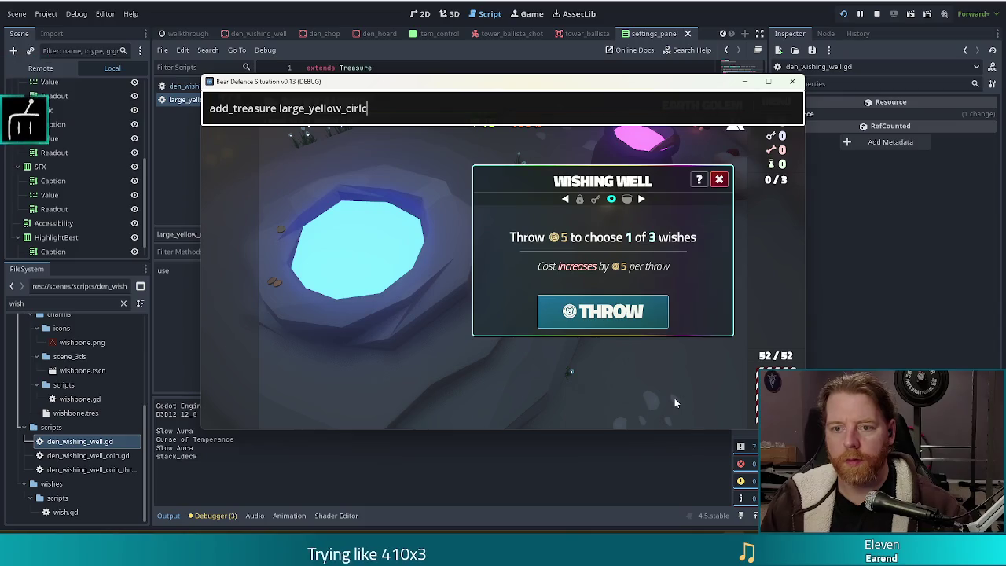
text(e)
key(Return)
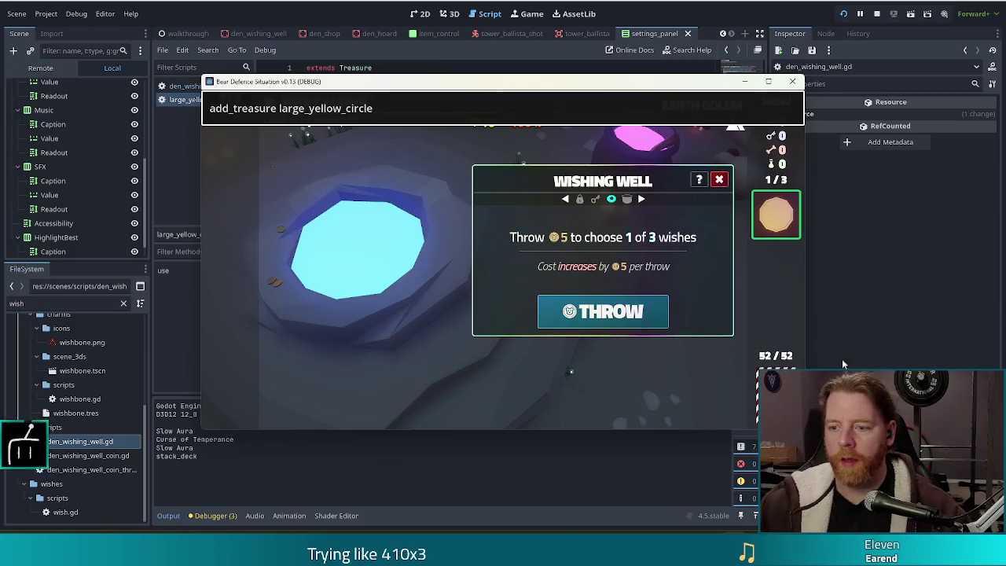
Use the Large Yellow Circle treasure, then close the game window.
click(776, 214)
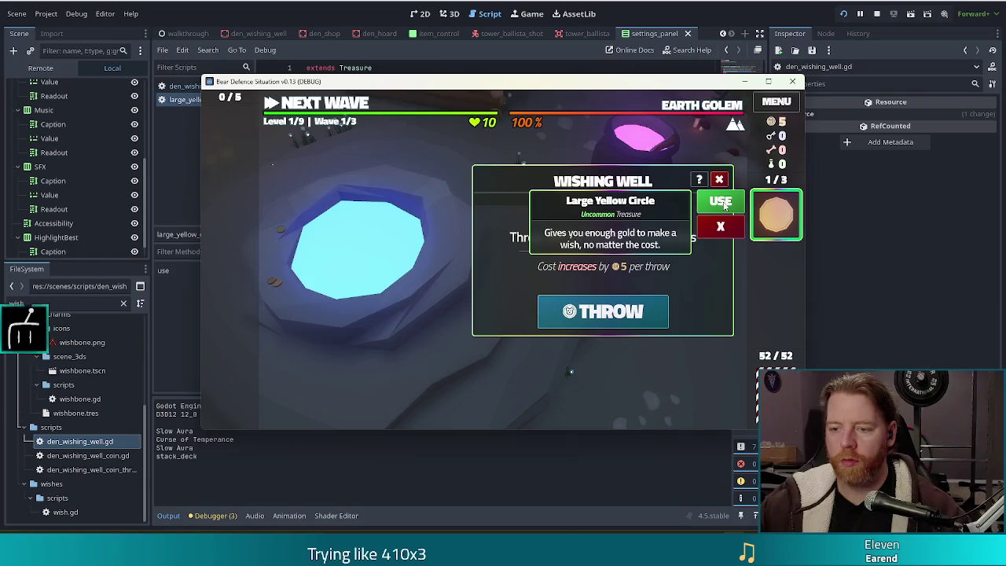
click(722, 203)
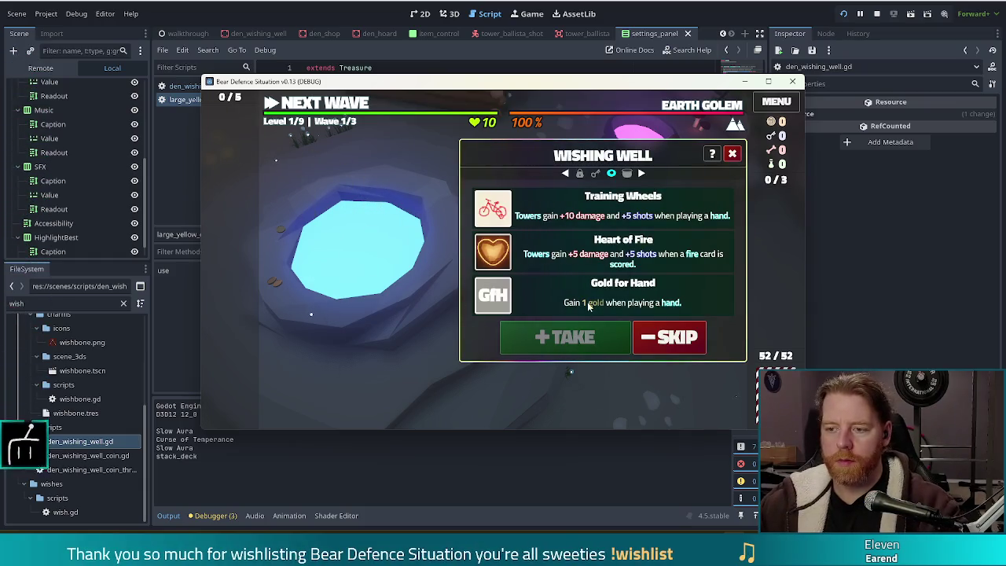
click(794, 82)
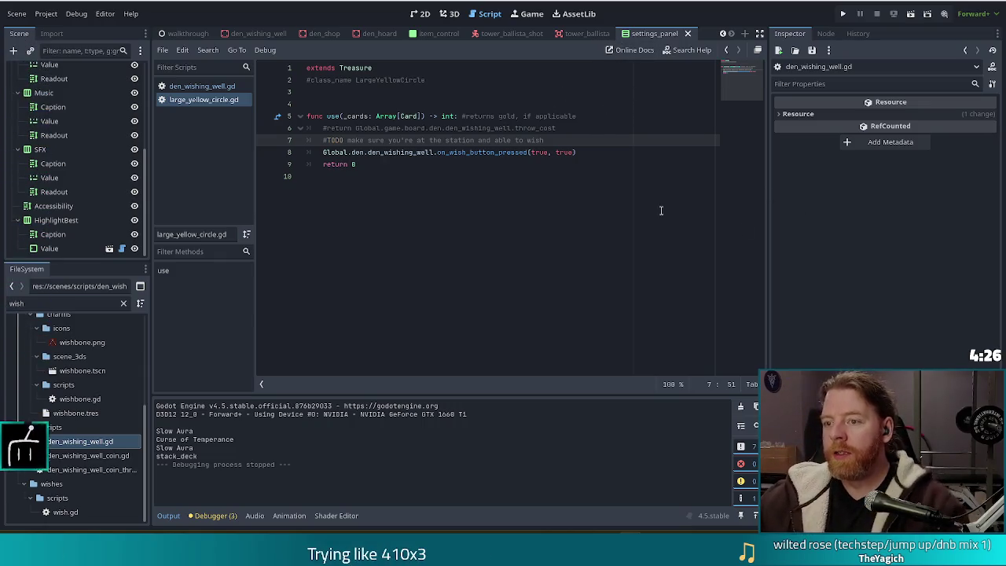
click(493, 153)
ctrl+click(503, 153)
click(461, 302)
scroll(472, 291, down, 6)
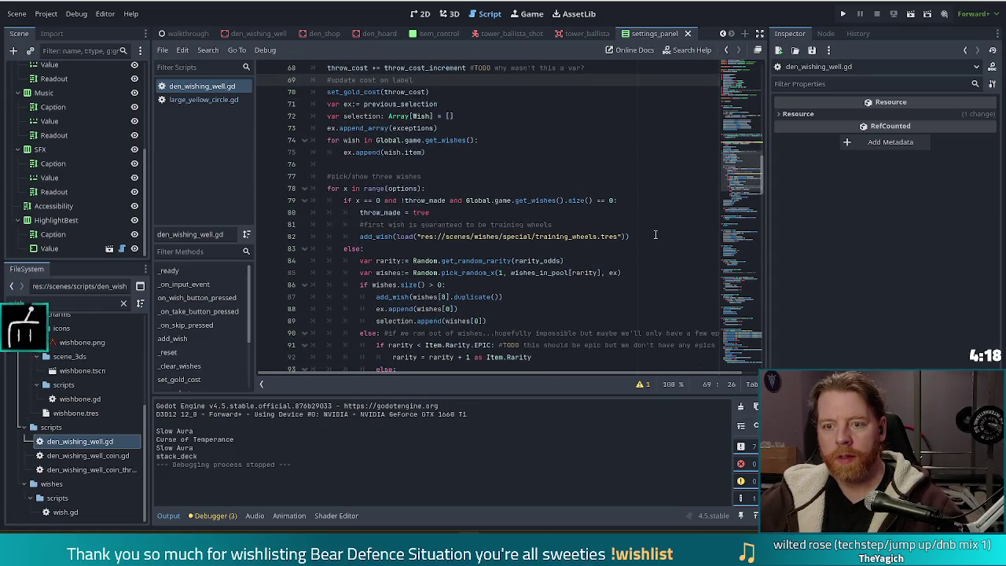
scroll(550, 259, down, 4)
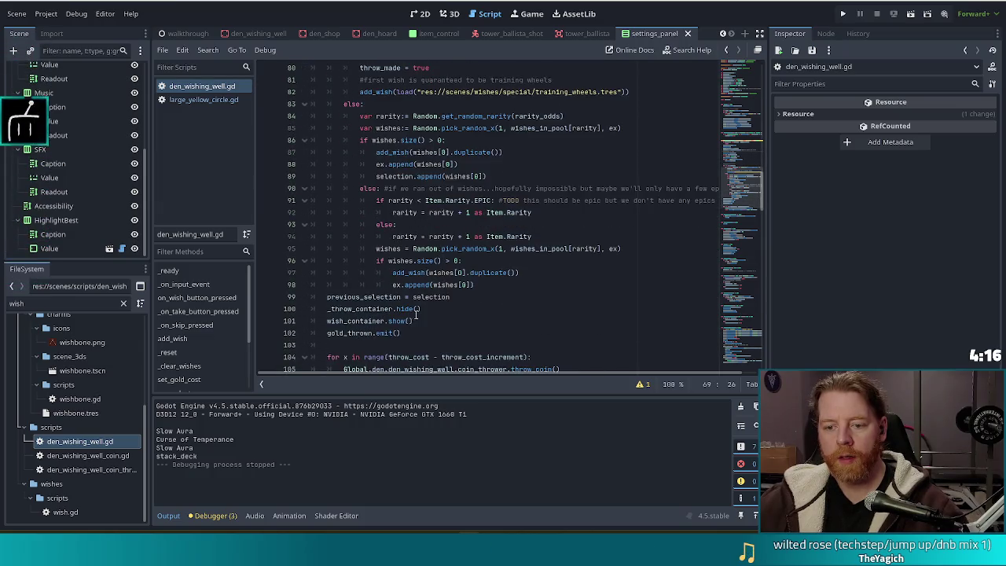
scroll(460, 299, down, 4)
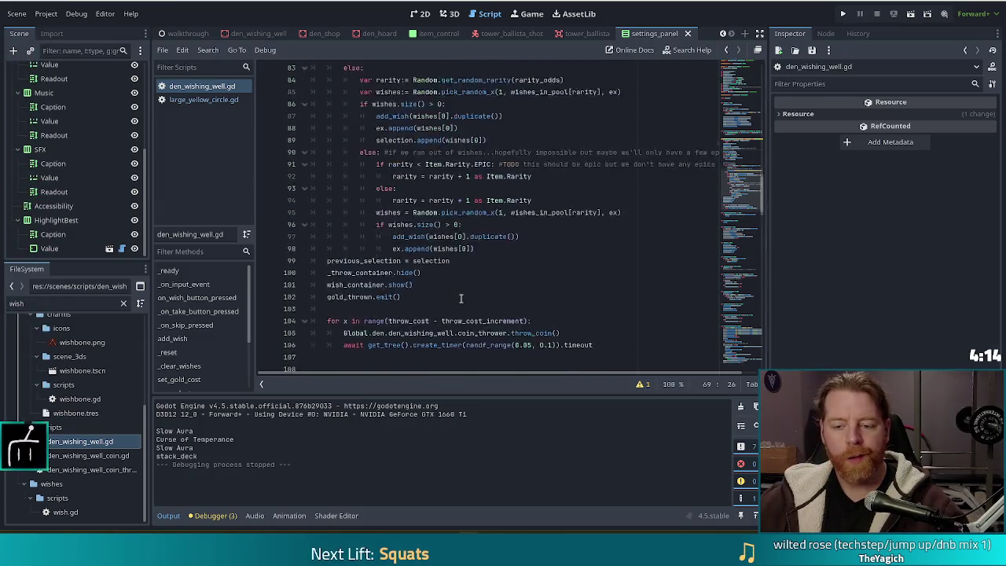
scroll(461, 285, up, 2)
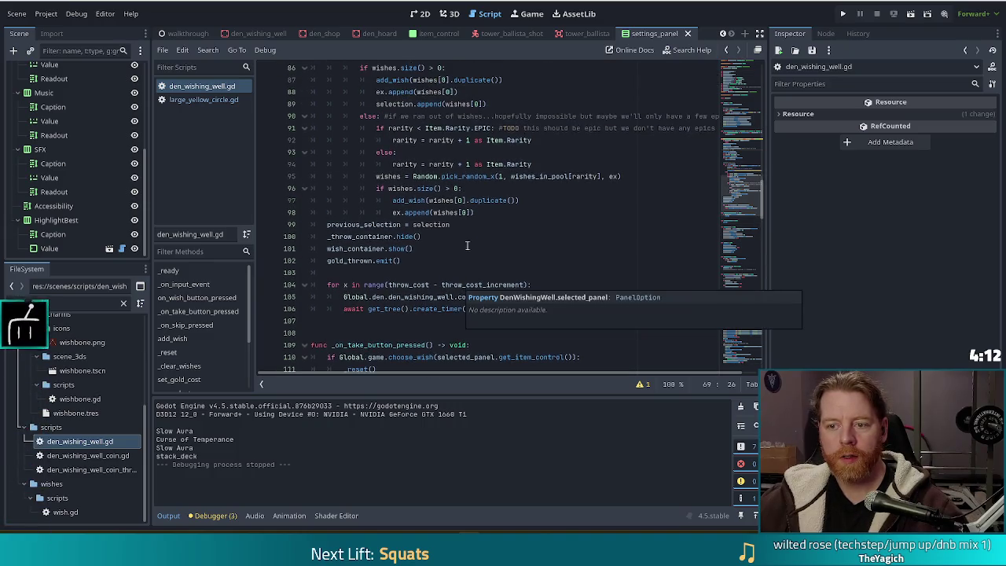
click(457, 296)
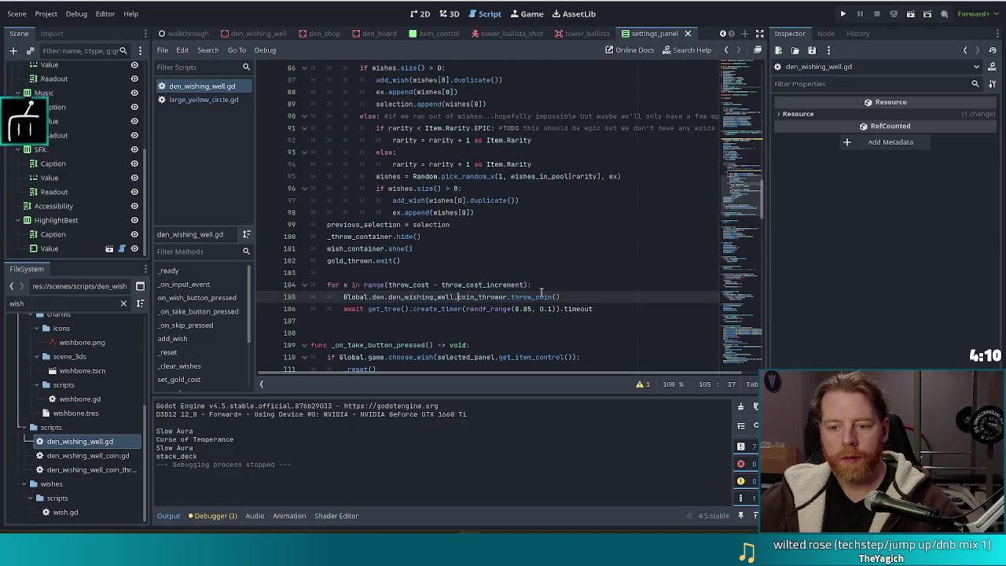
scroll(454, 228, down, 2)
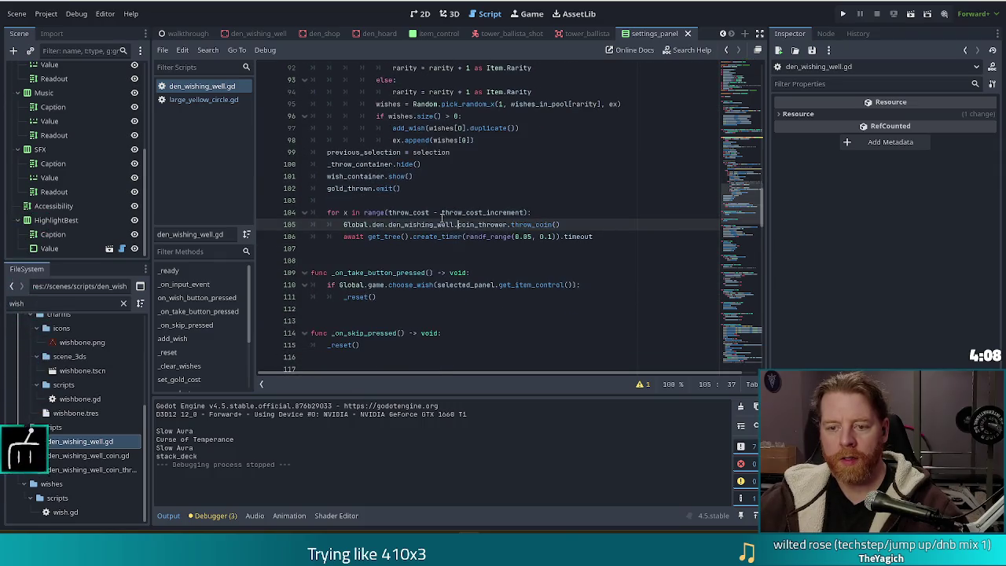
click(409, 203)
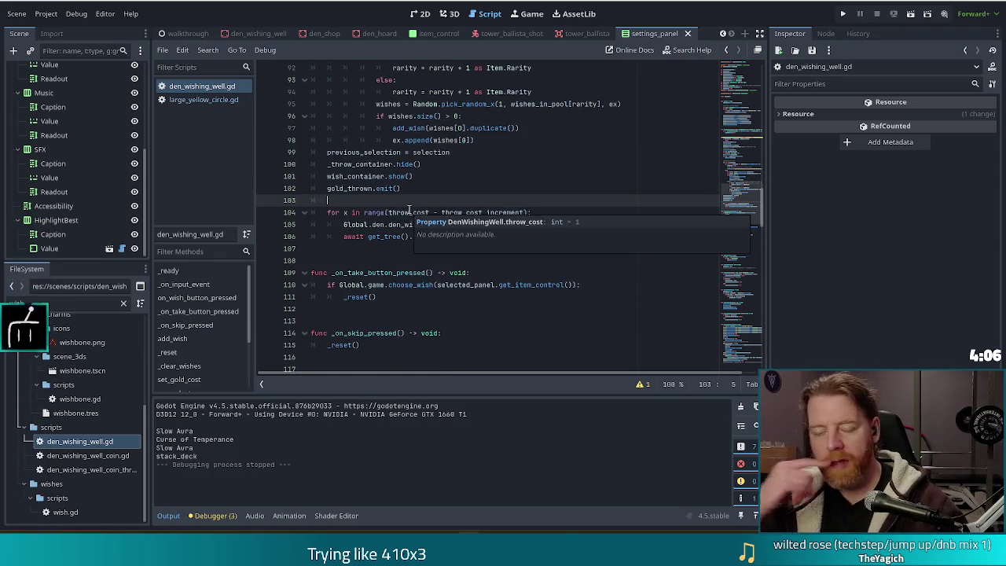
click(376, 176)
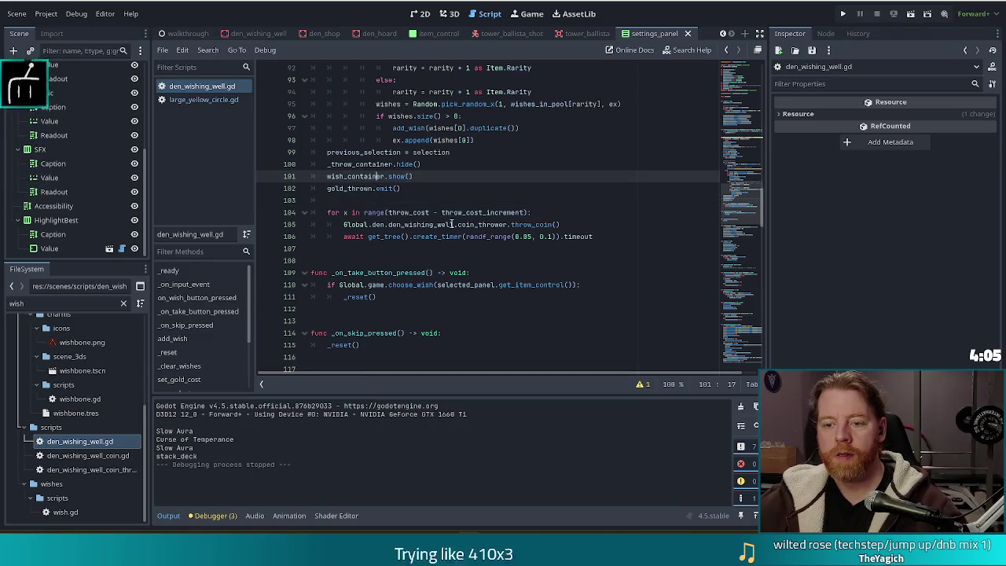
click(555, 224)
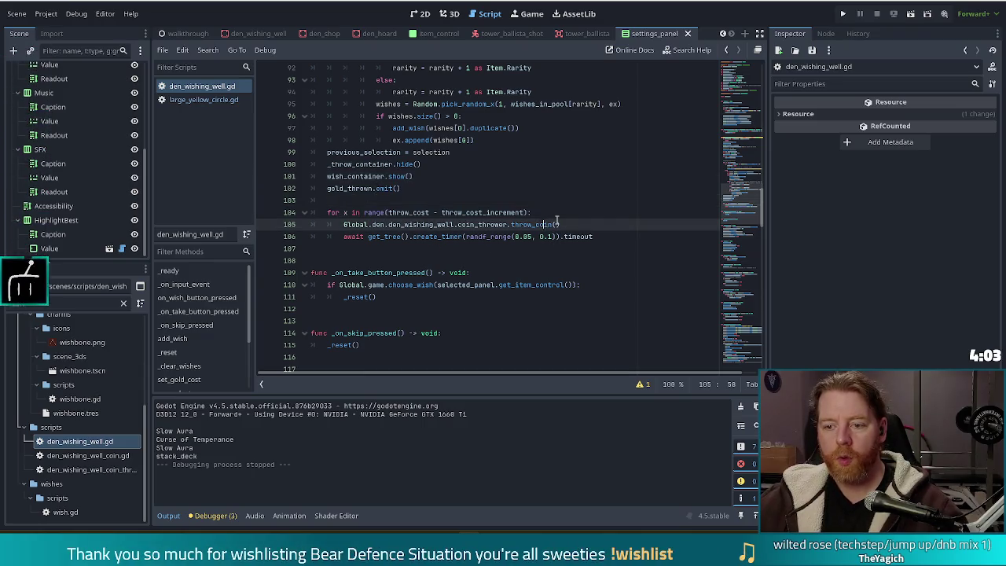
click(414, 203)
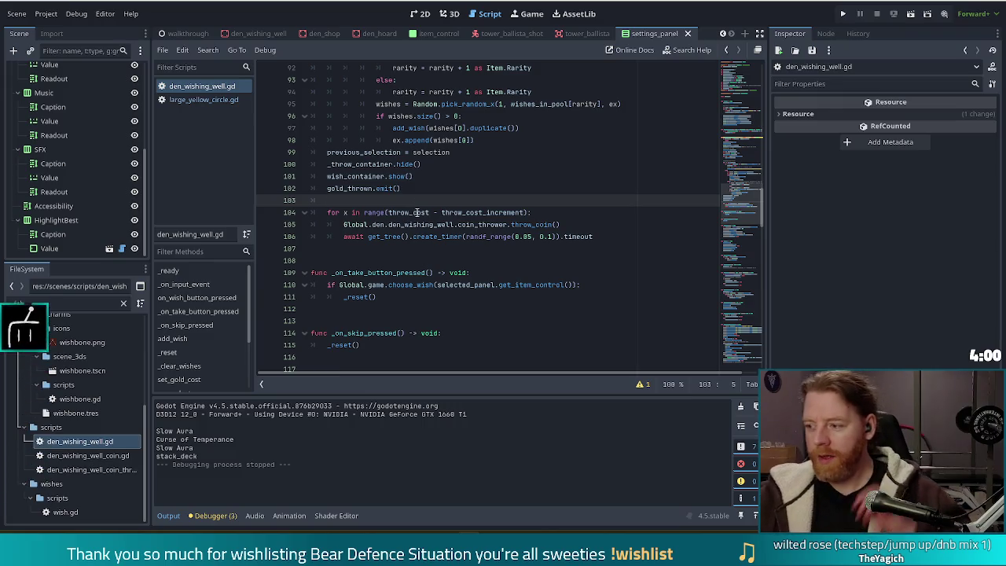
mouse_move(417, 212)
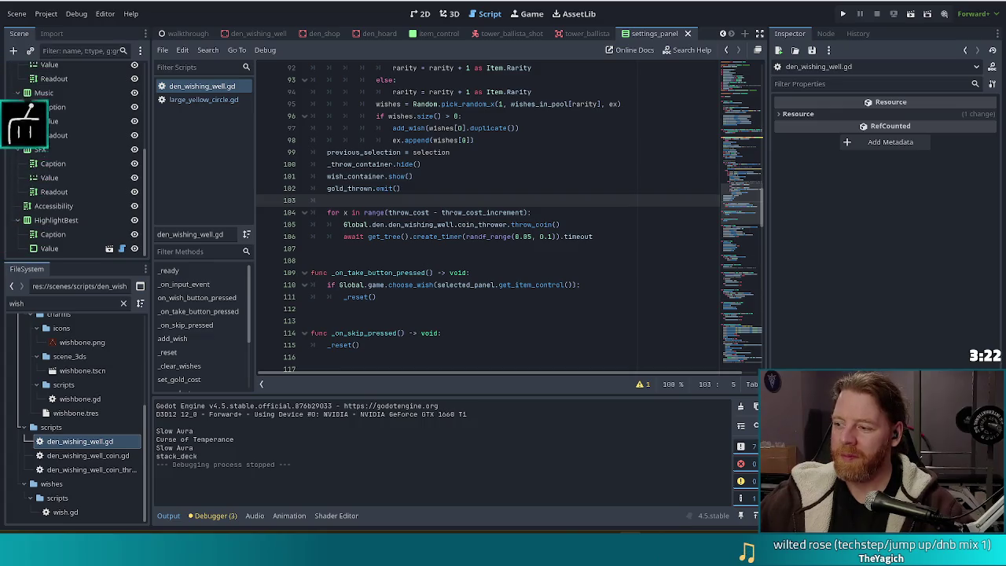
click(382, 236)
click(429, 201)
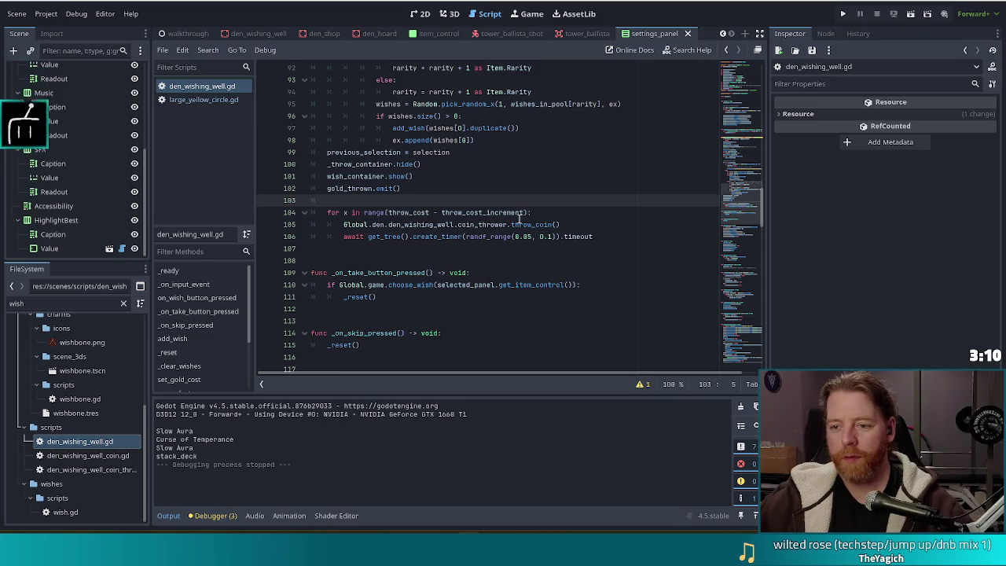
key(Return)
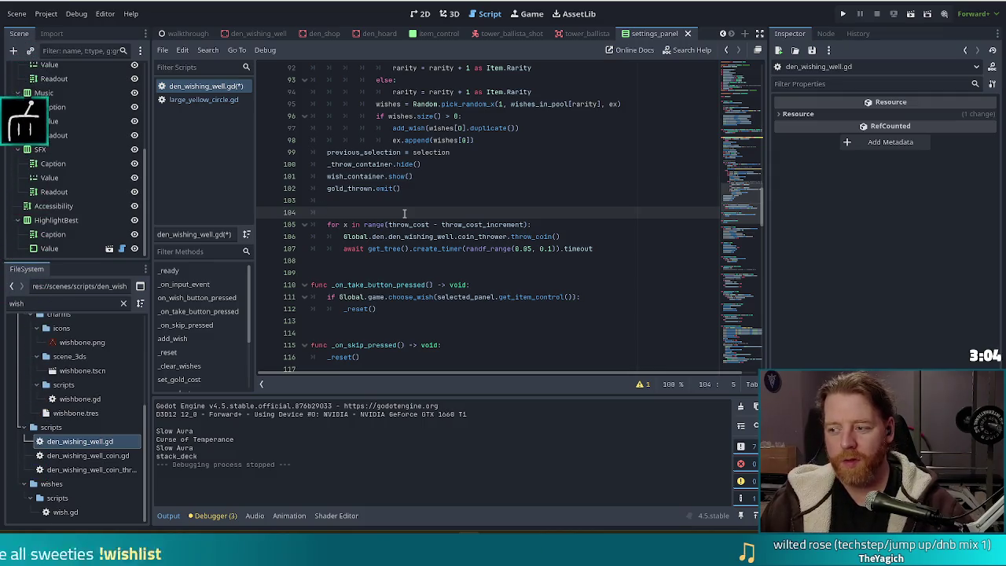
Add an 'if large:' branch with pass and indent the coin loop under 'else:'.
text(if )
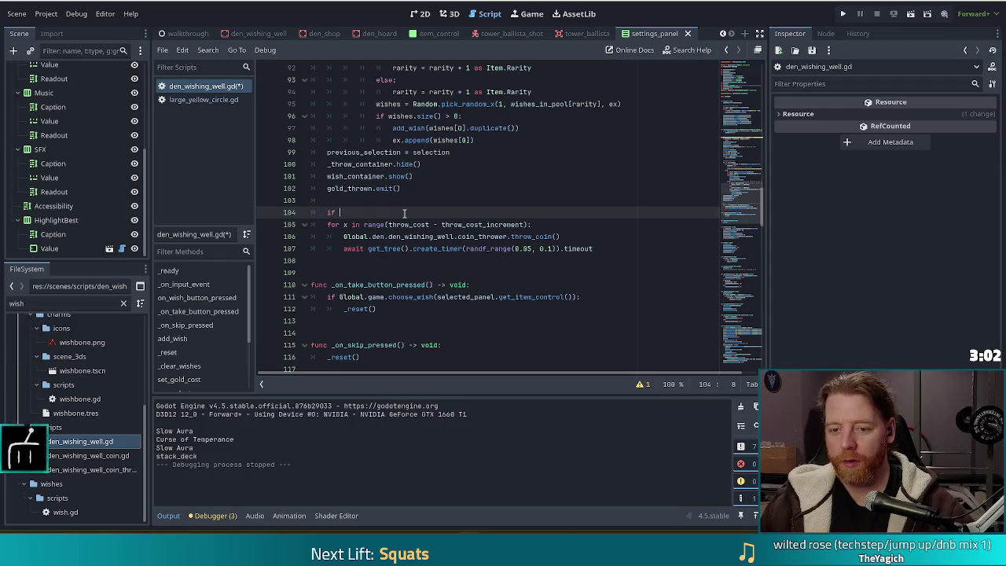
text(lar)
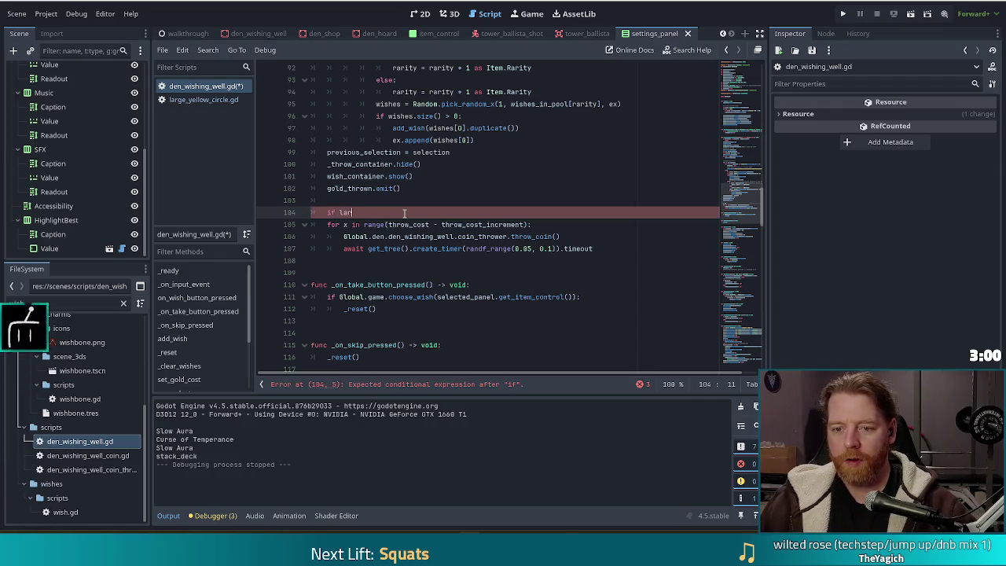
text(ge:)
key(Return)
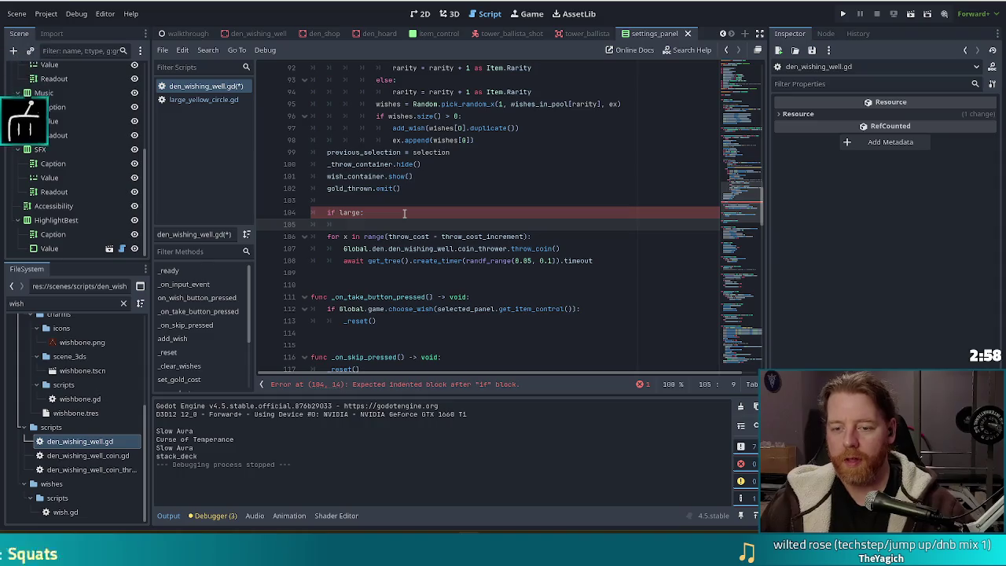
text(pass)
key(Return)
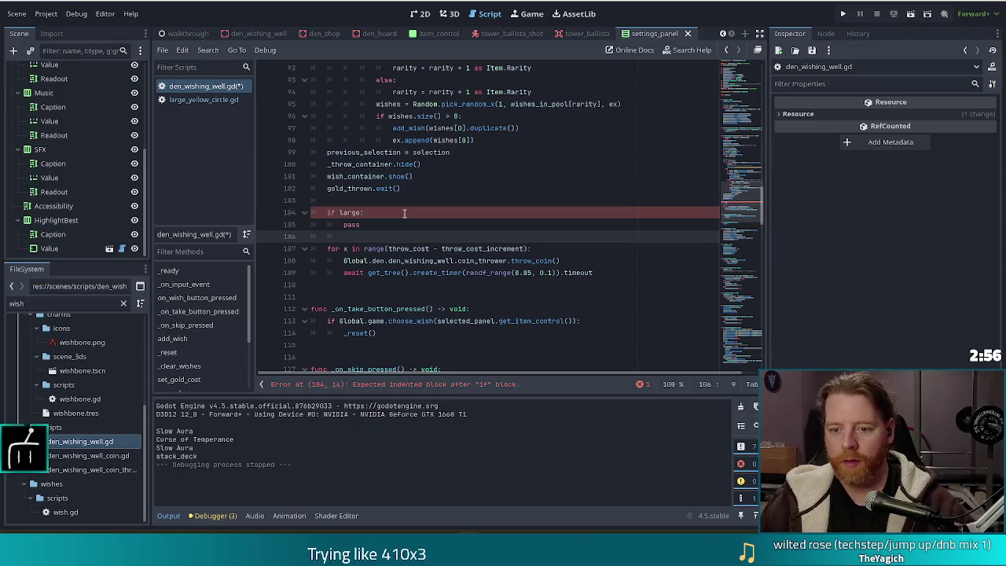
text(else:)
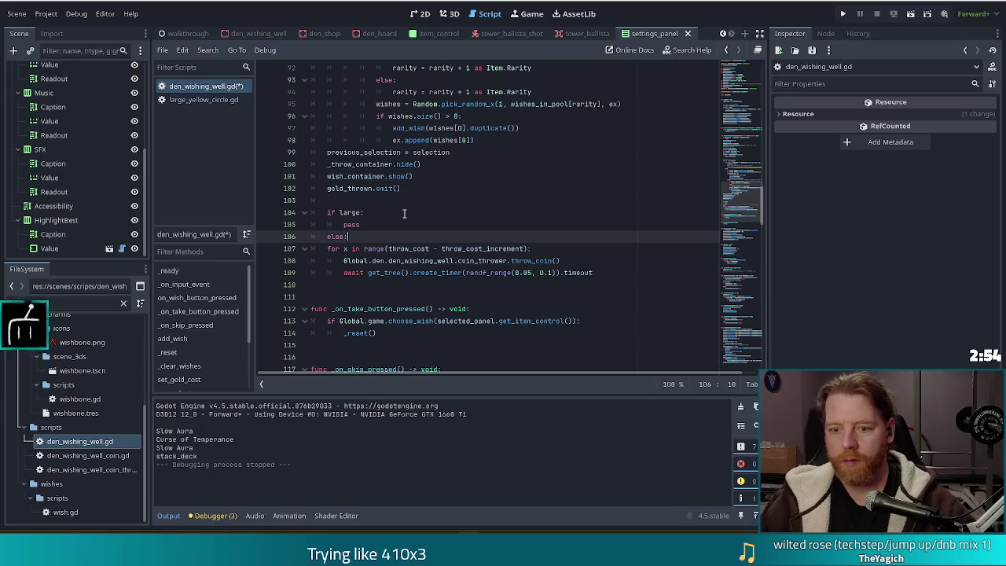
key(Down)
key(shift+Down)
key(shift+Down)
key(Tab)
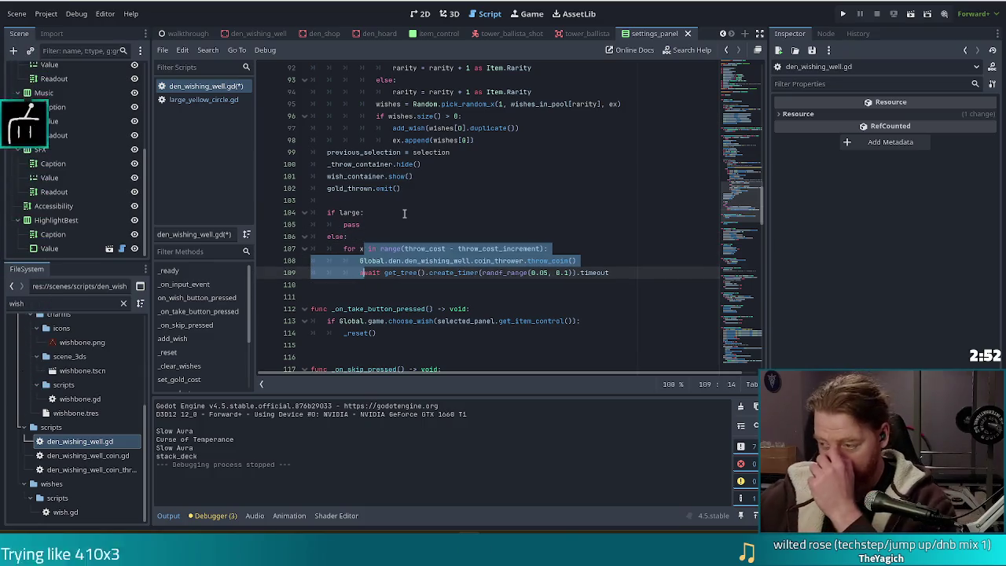
Replace pass with the throw_coin(large) call and jump to throw_coin's definition.
click(451, 222)
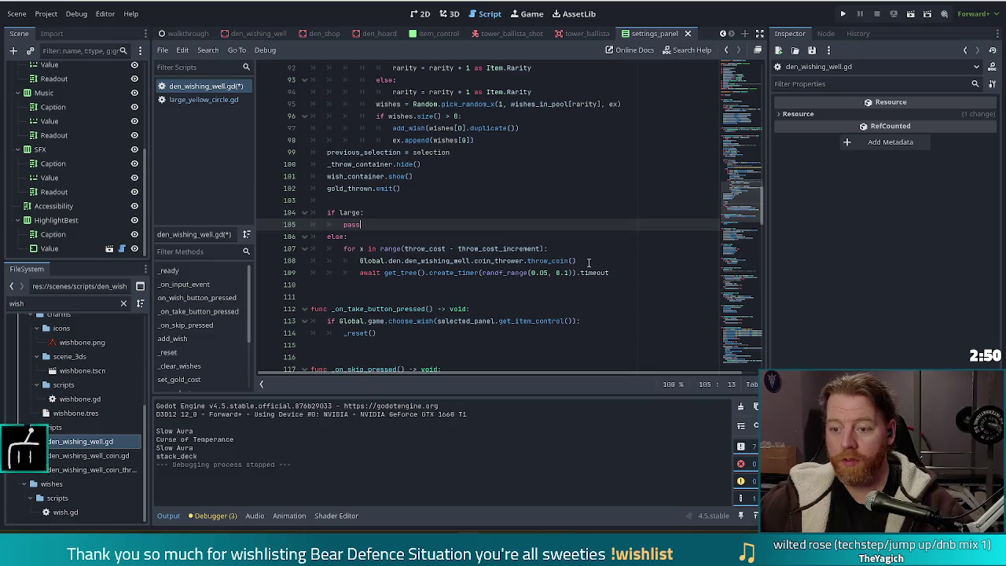
drag(588, 262, 596, 250)
key(ctrl+c)
double_click(358, 224)
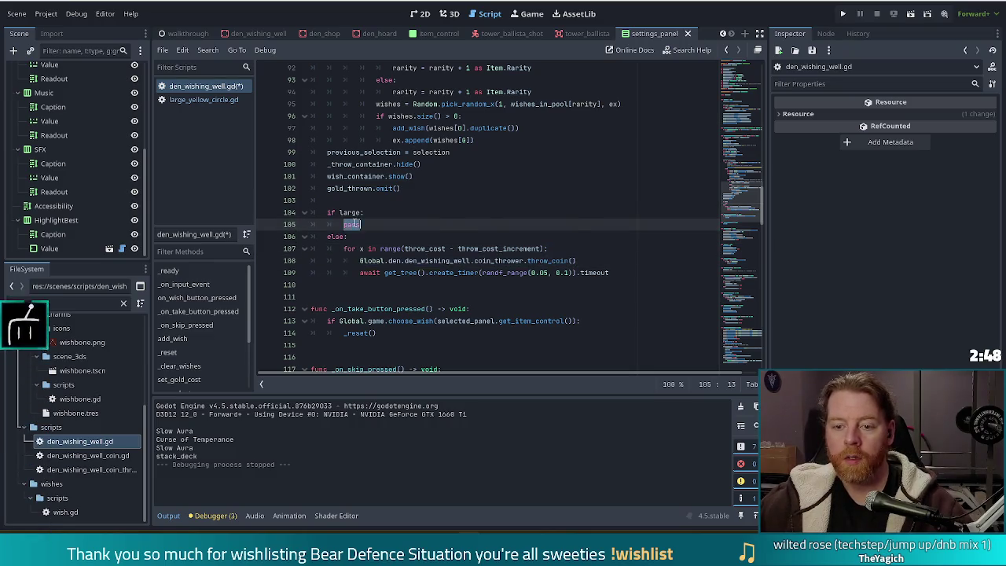
key(ctrl+v)
drag(360, 236, 350, 228)
key(BackSpace)
click(560, 225)
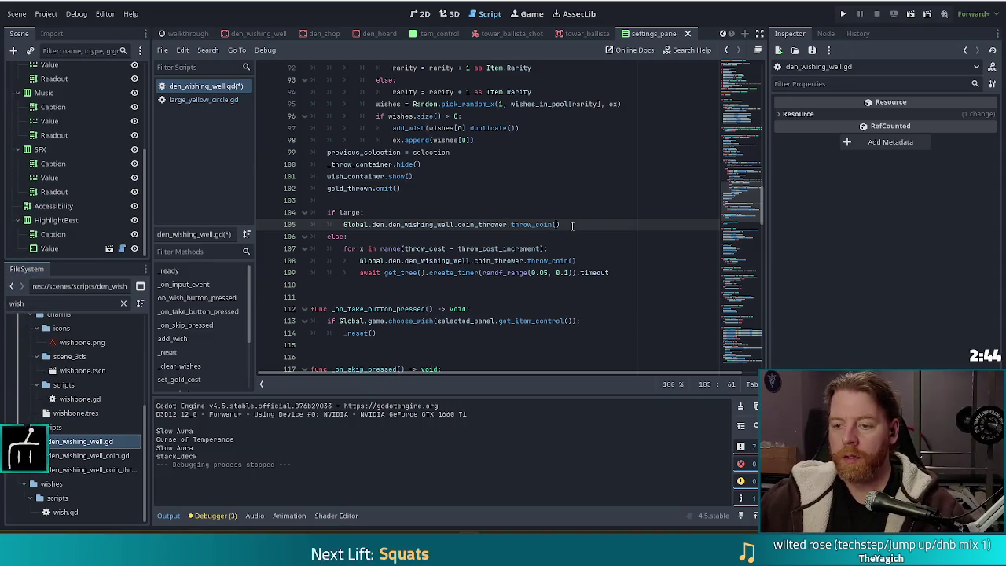
click(536, 225)
ctrl+click(536, 226)
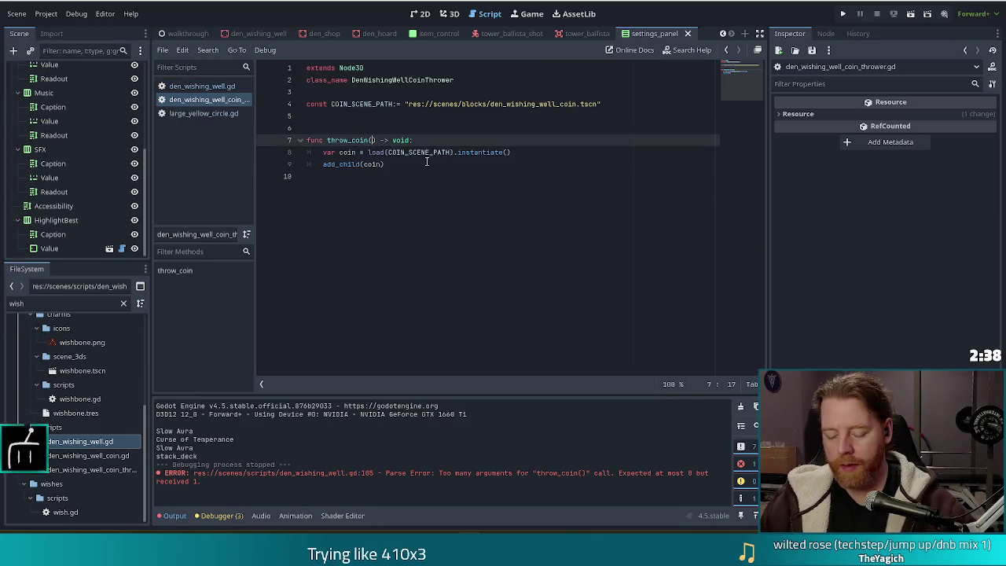
Add 'large:= false' to throw_coin and an 'if large:' branch after add_child(coin) with coin.scale.
text(large:= false)
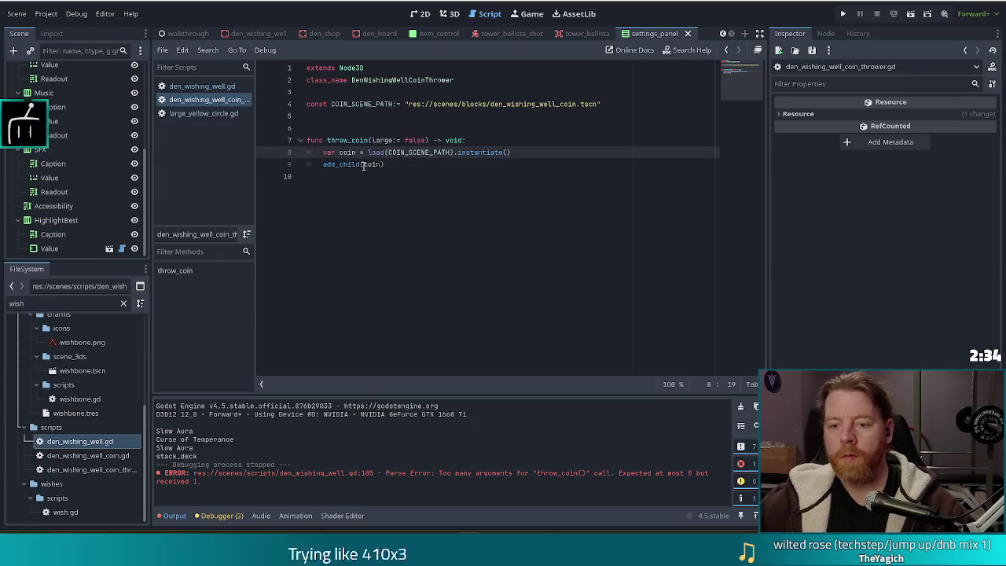
click(410, 163)
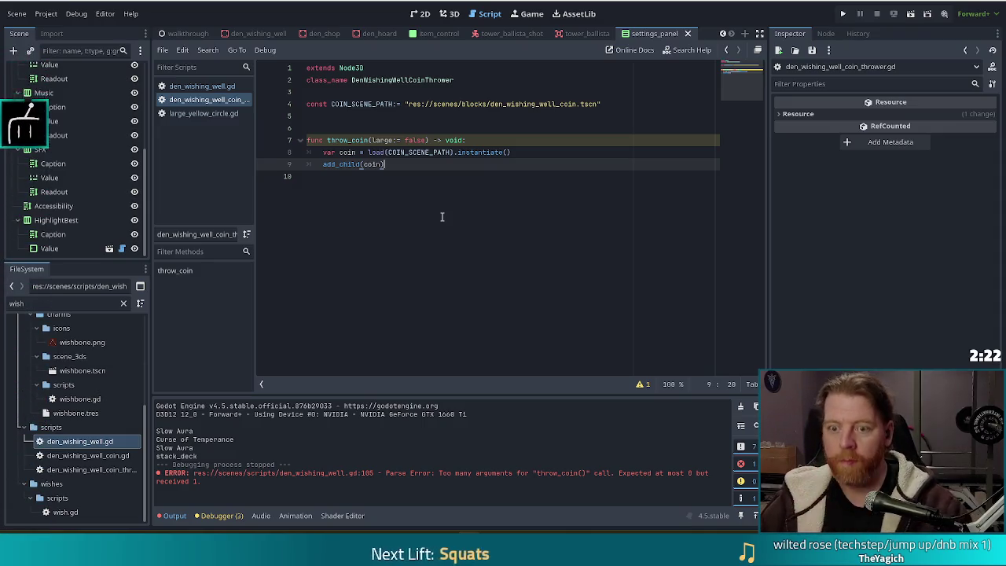
key(Return)
text(if large)
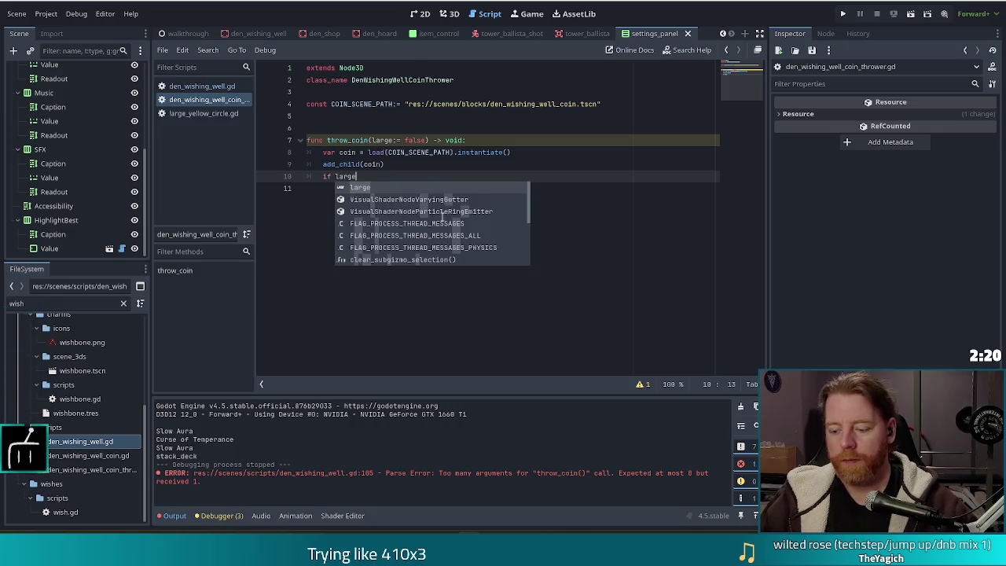
text(:)
key(Return)
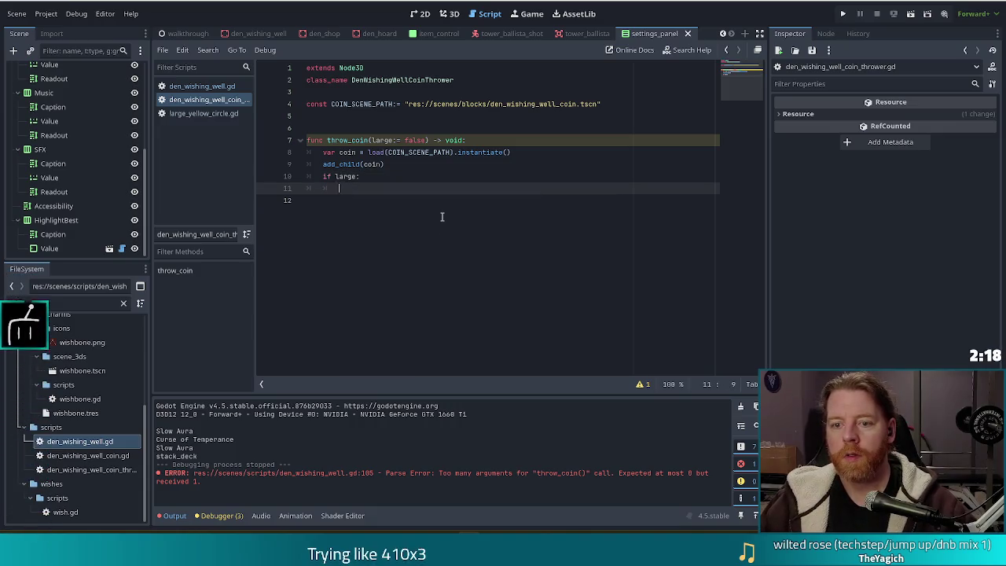
text(coin.s)
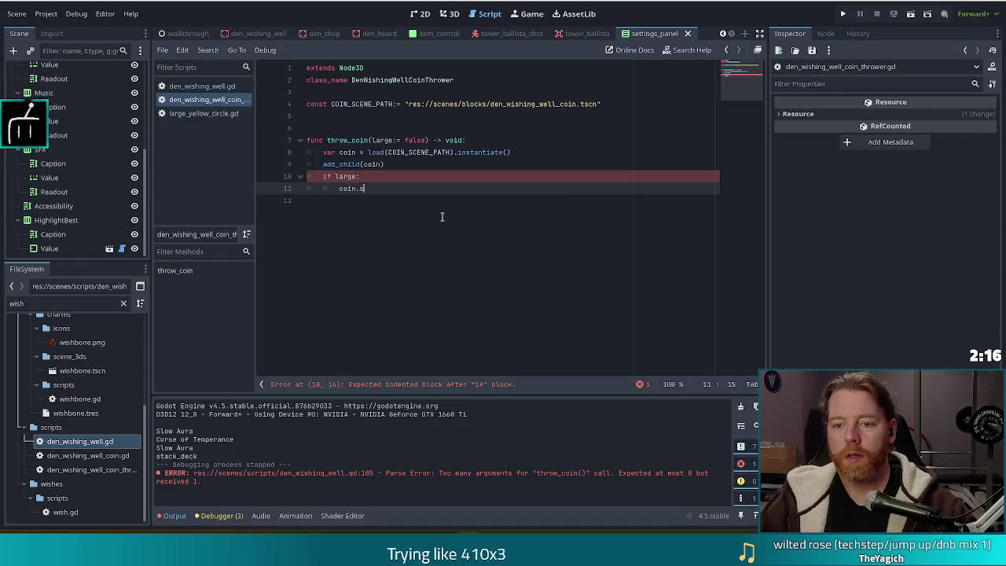
text(cale=)
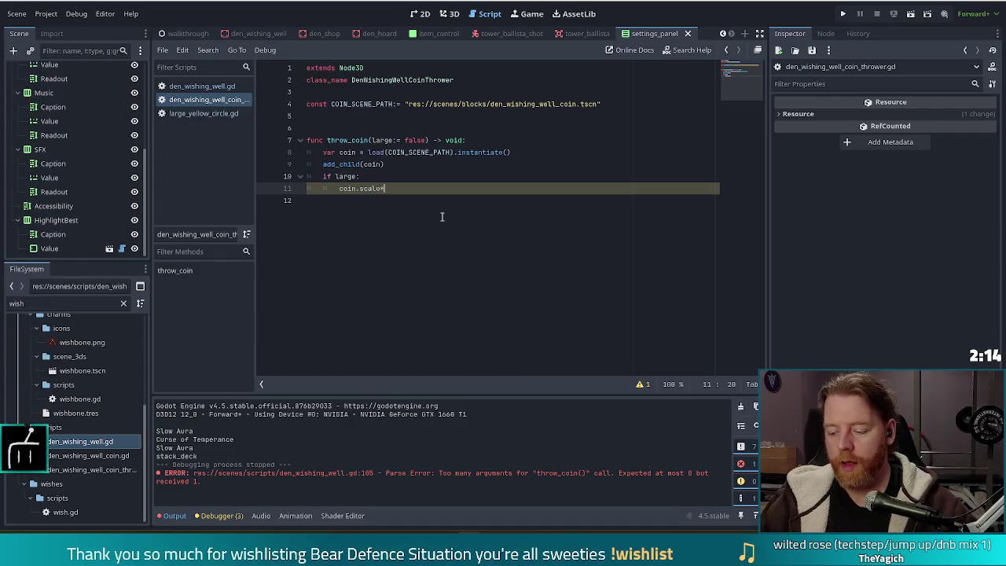
key(BackSpace)
key(BackSpace)
key(BackSpace)
text(*)
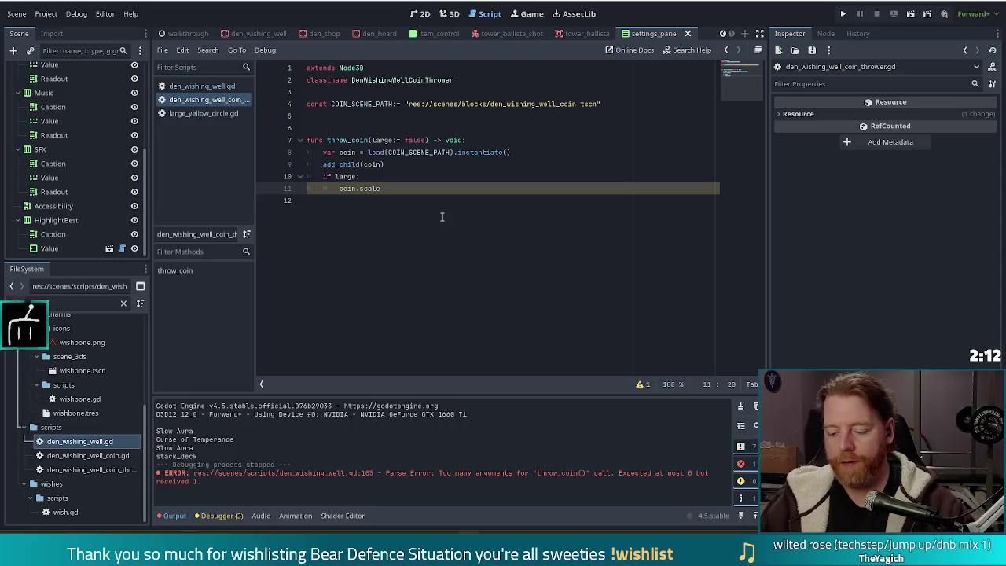
text(= 5)
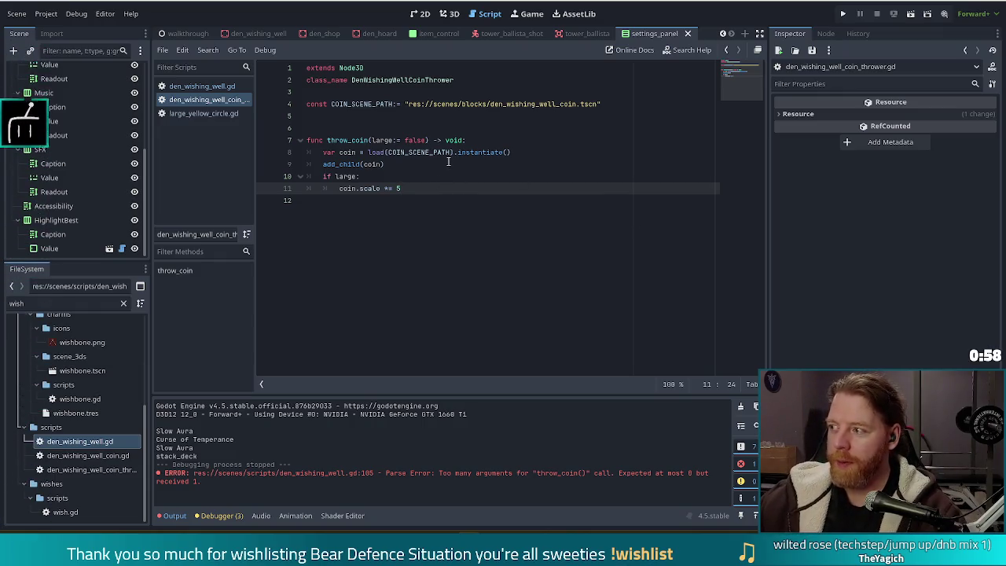
Finish line 11 as 'coin.scale *= 5' inside throw_coin's if large branch.
mouse_move(448, 162)
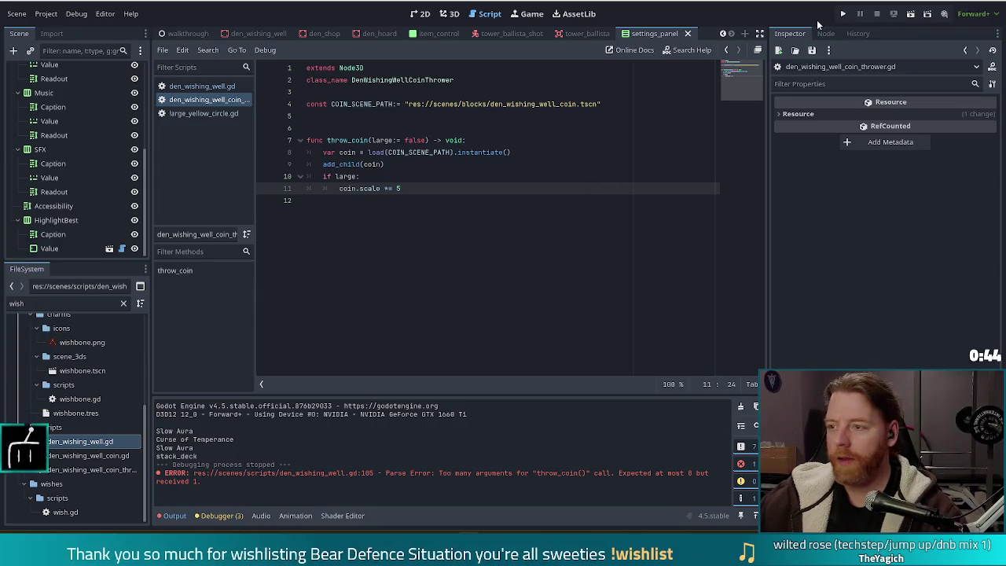
Run the game, start a new game, and focus the debug console's 'Enter command...' field.
click(843, 14)
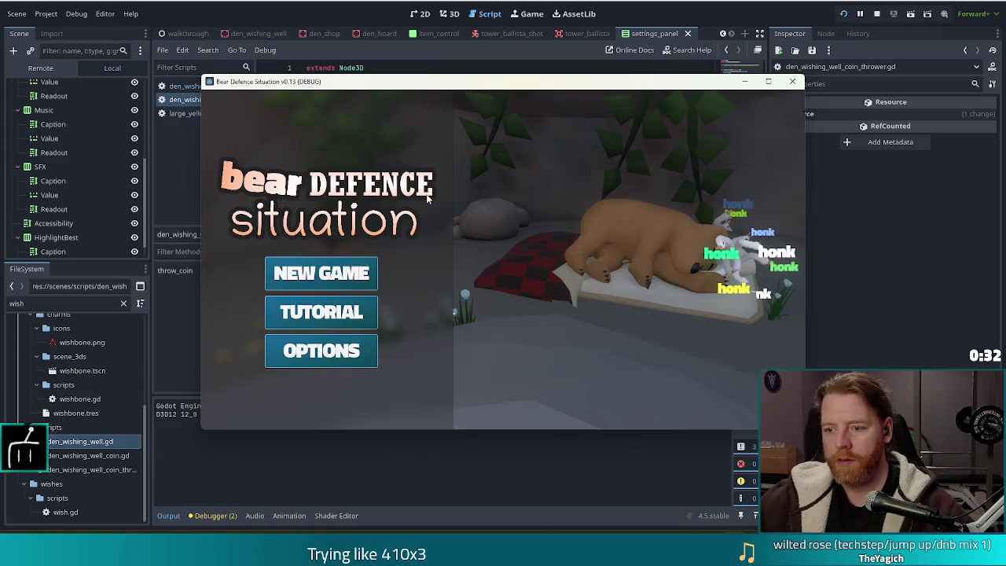
click(285, 277)
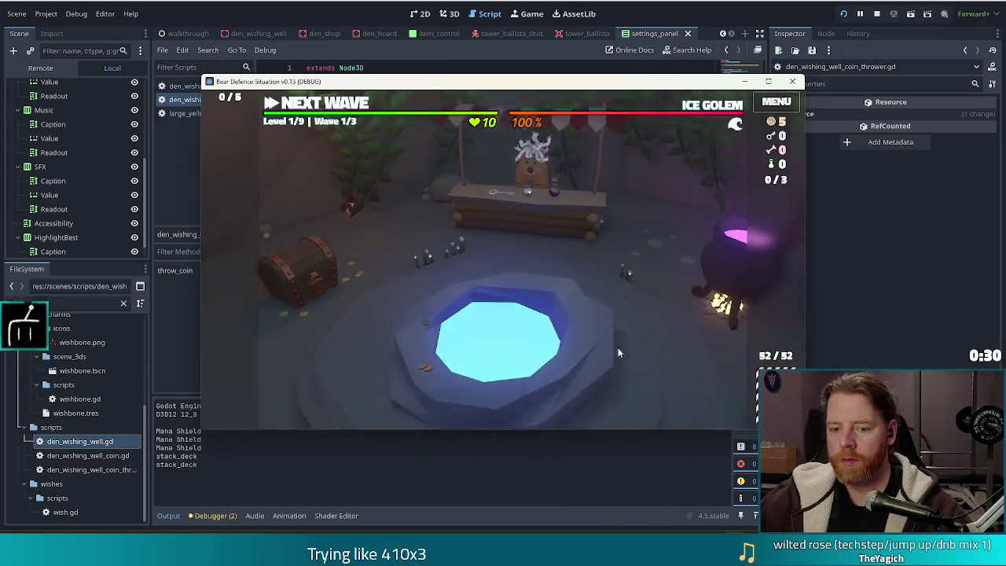
key(grave)
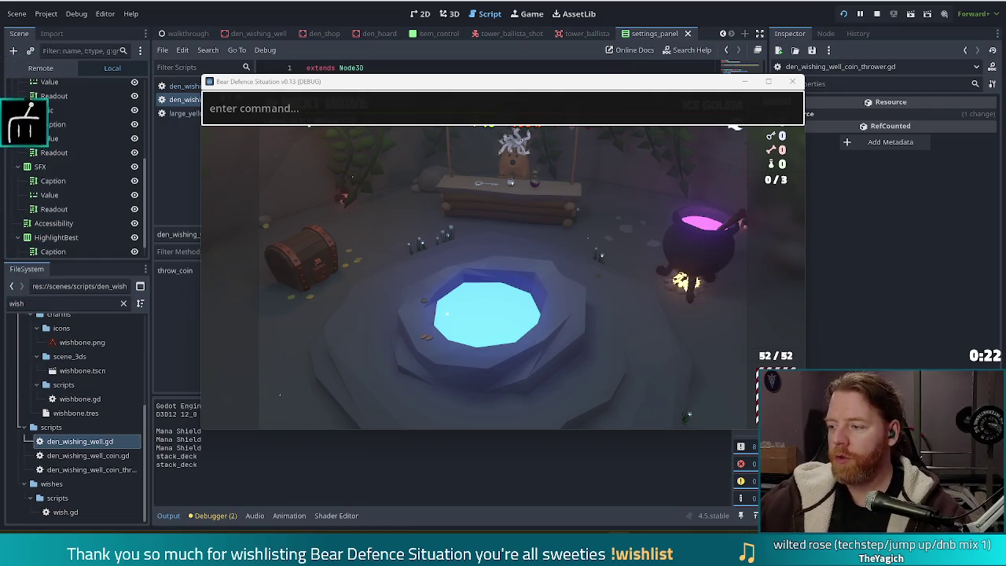
click(309, 109)
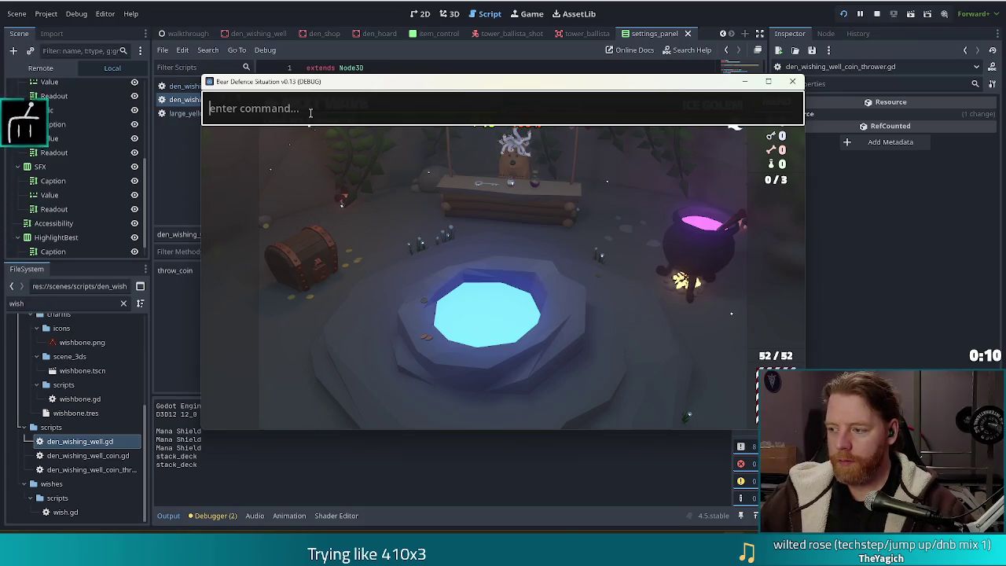
Spawn a Large Yellow Circle with add_treasure large_yellow_circle and use it at the Wishing Well.
text(add_treasure )
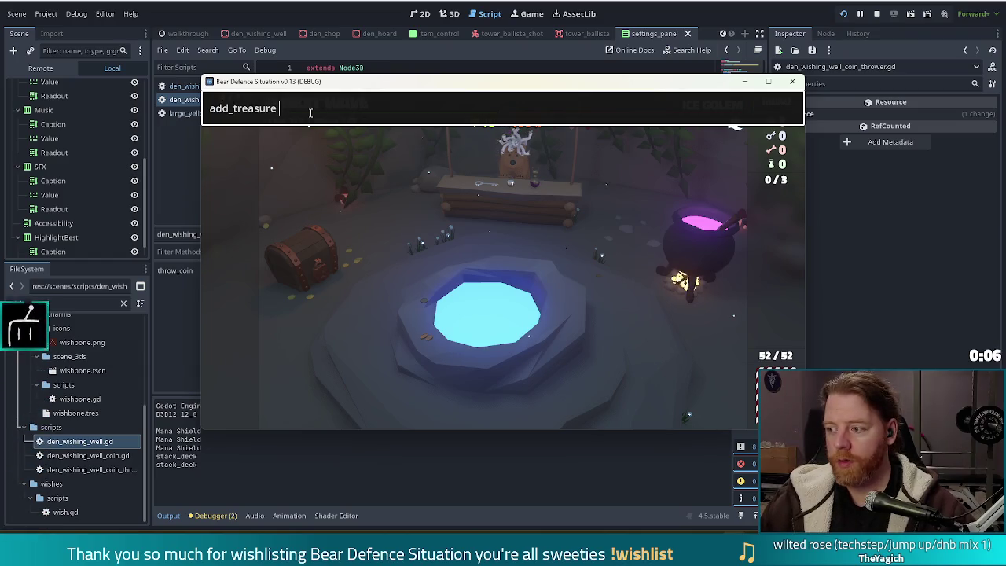
text(large_y)
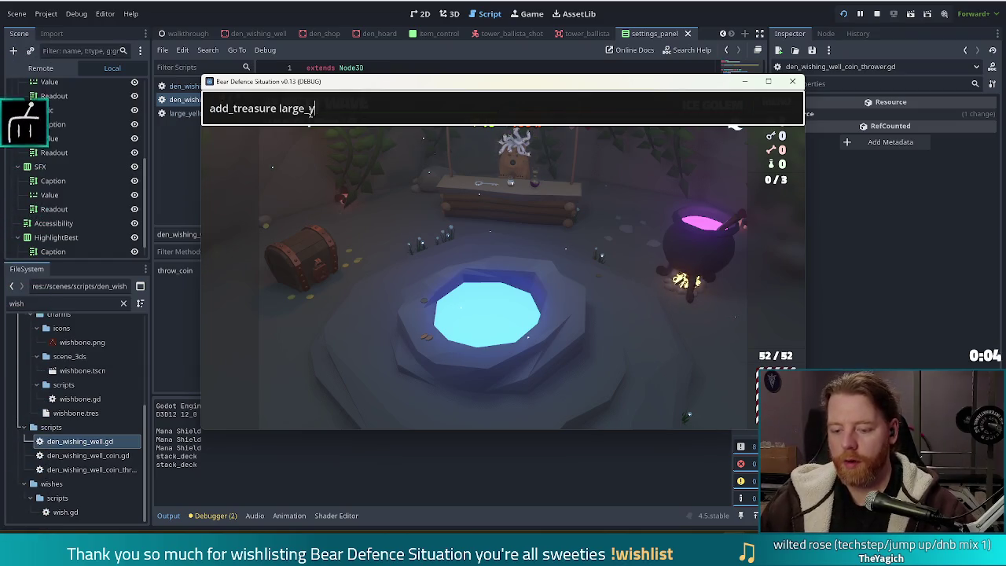
text(ellow_circl)
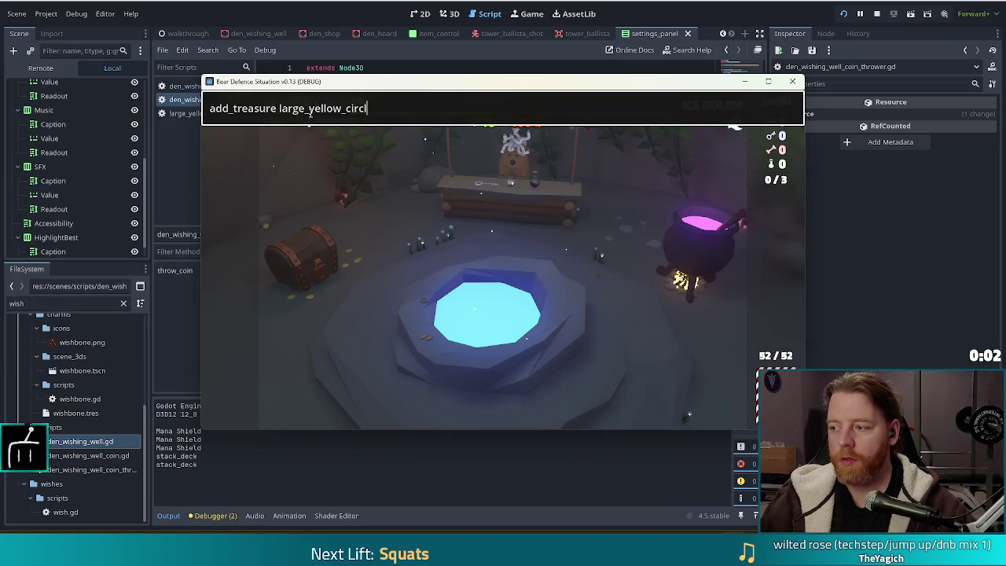
text(e)
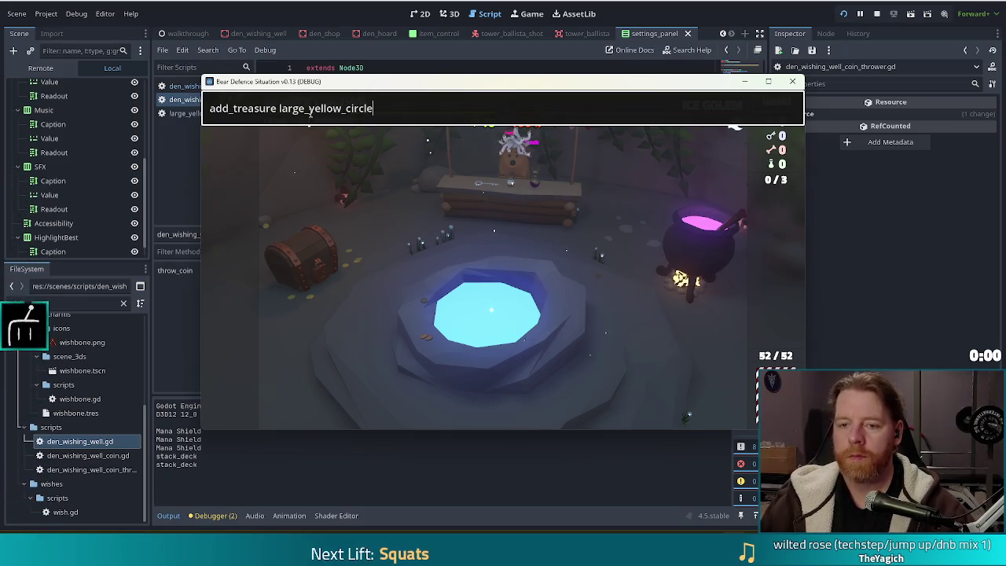
key(Return)
key(Escape)
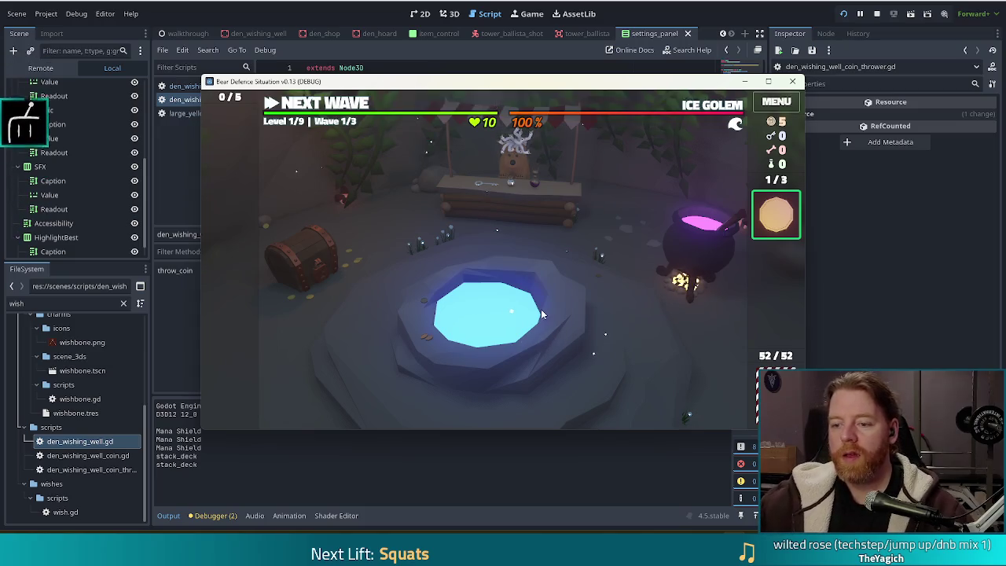
click(541, 313)
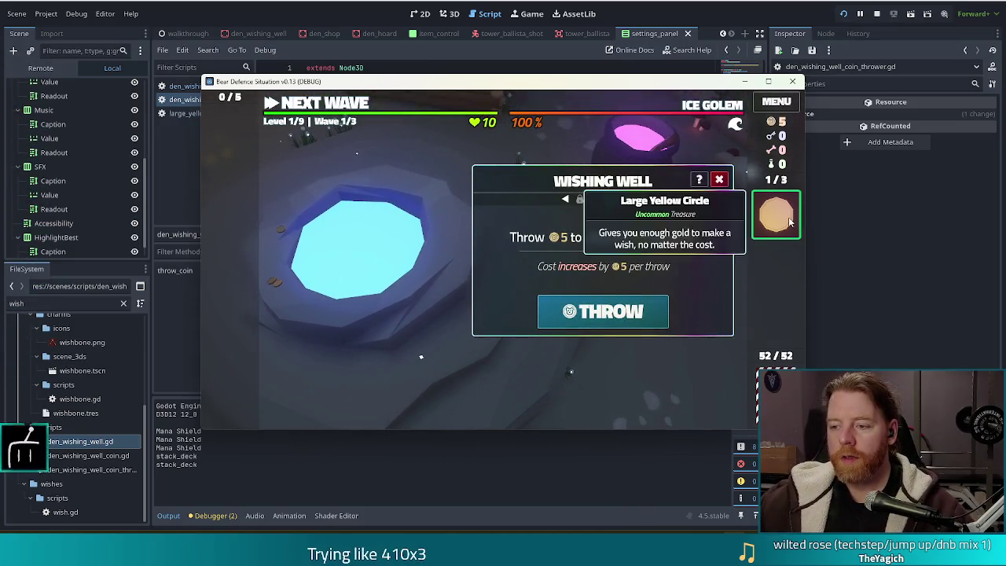
click(790, 222)
click(719, 198)
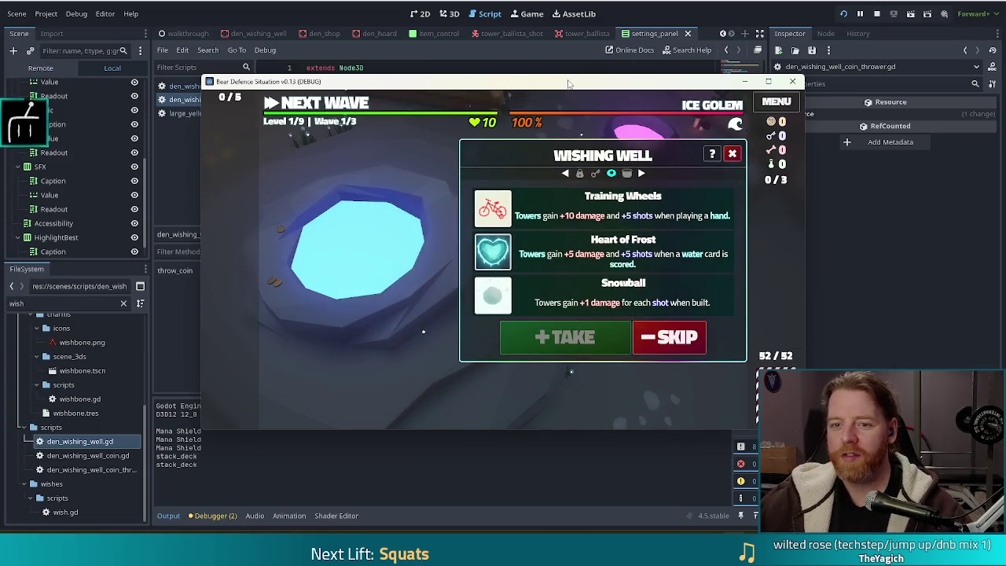
Spawn a second Large Yellow Circle and use it to reroll the wishes.
key(grave)
key(Return)
click(792, 223)
click(721, 204)
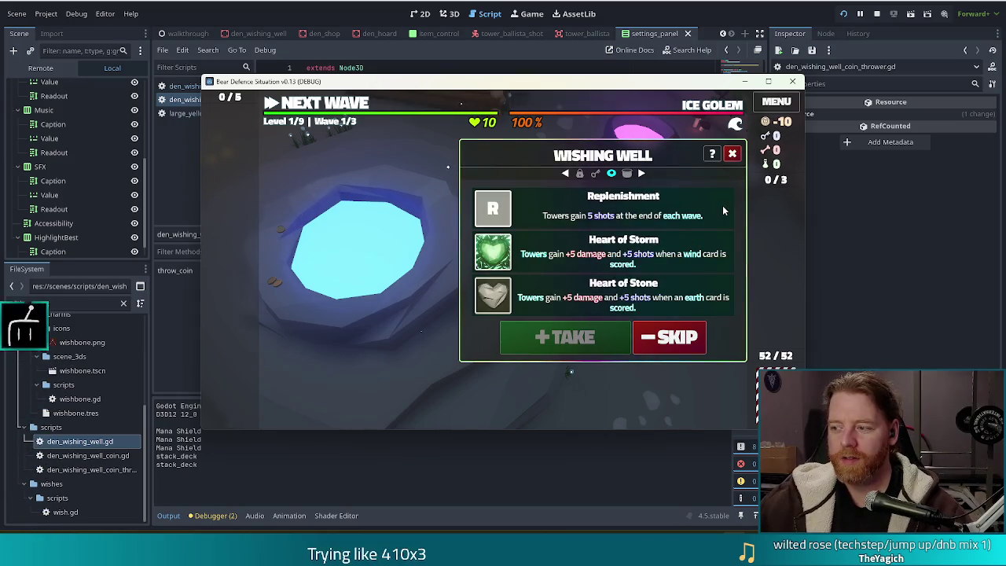
key(grave)
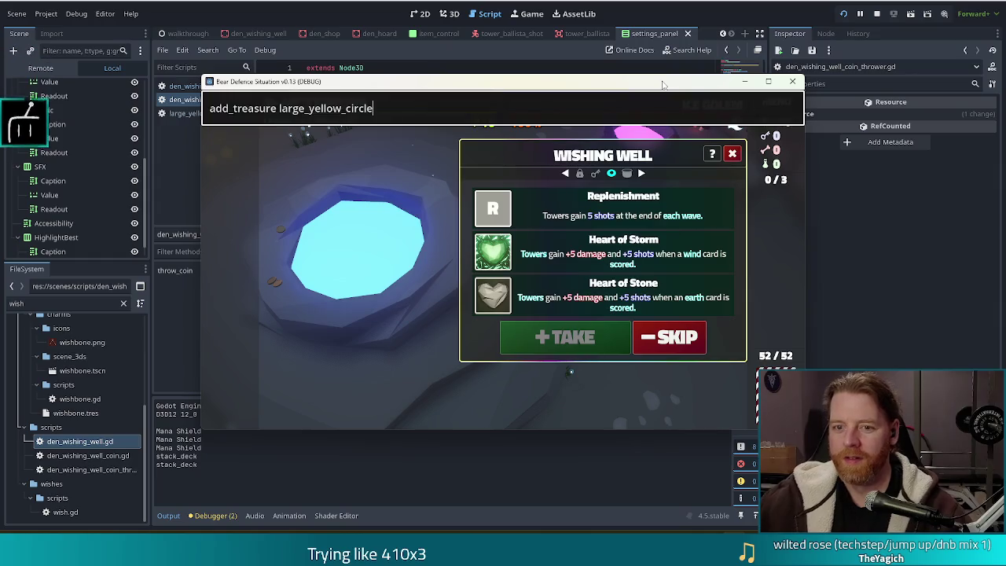
Spawn three more Large Yellow Circles and use each one at the Wishing Well.
key(Return)
key(Return)
key(Return)
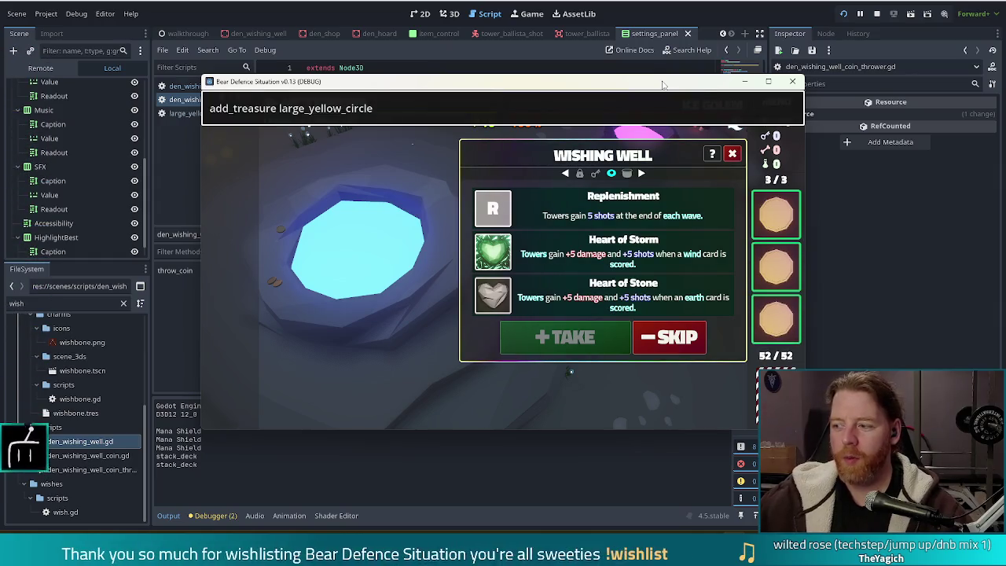
key(grave)
click(775, 214)
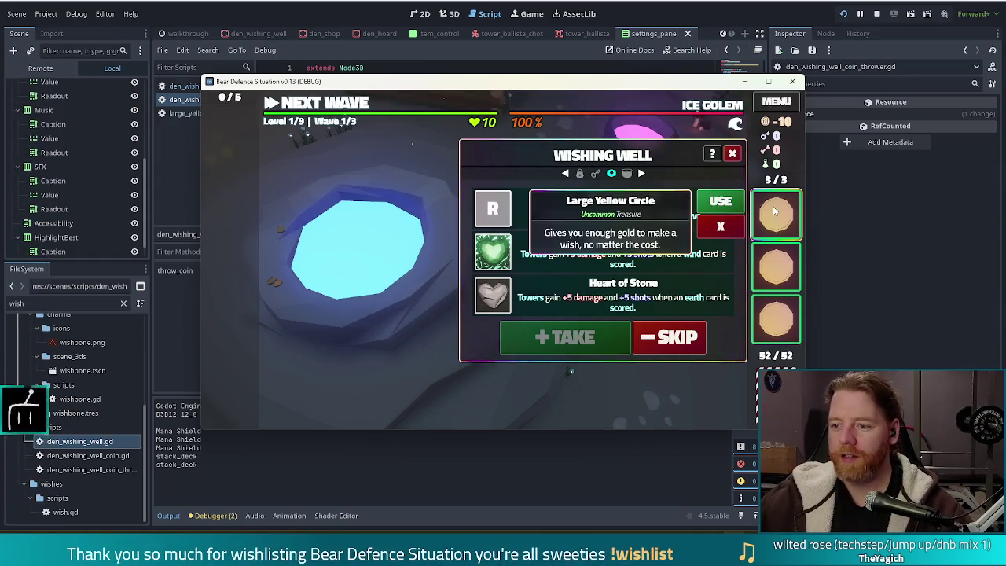
click(721, 202)
click(783, 259)
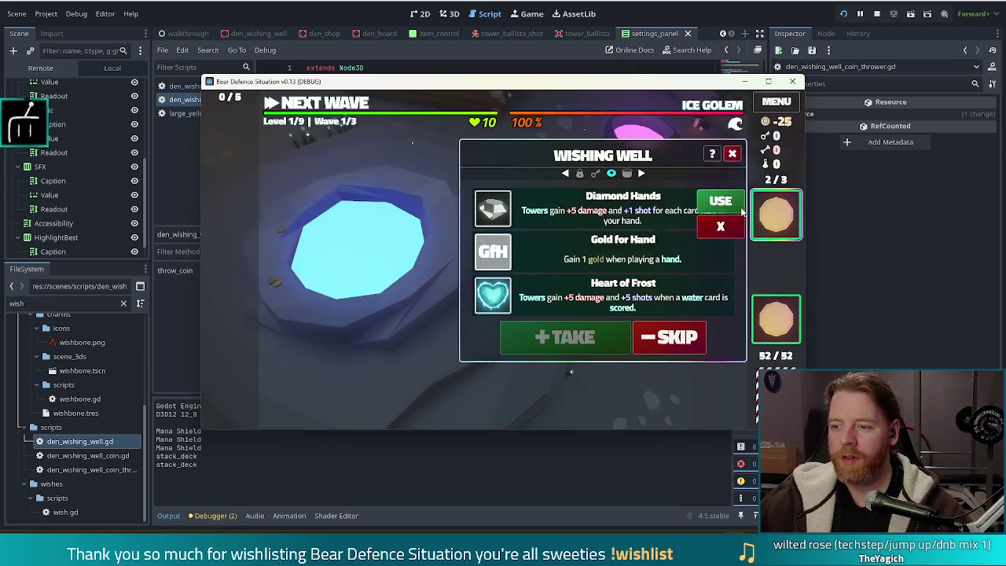
click(713, 201)
click(786, 308)
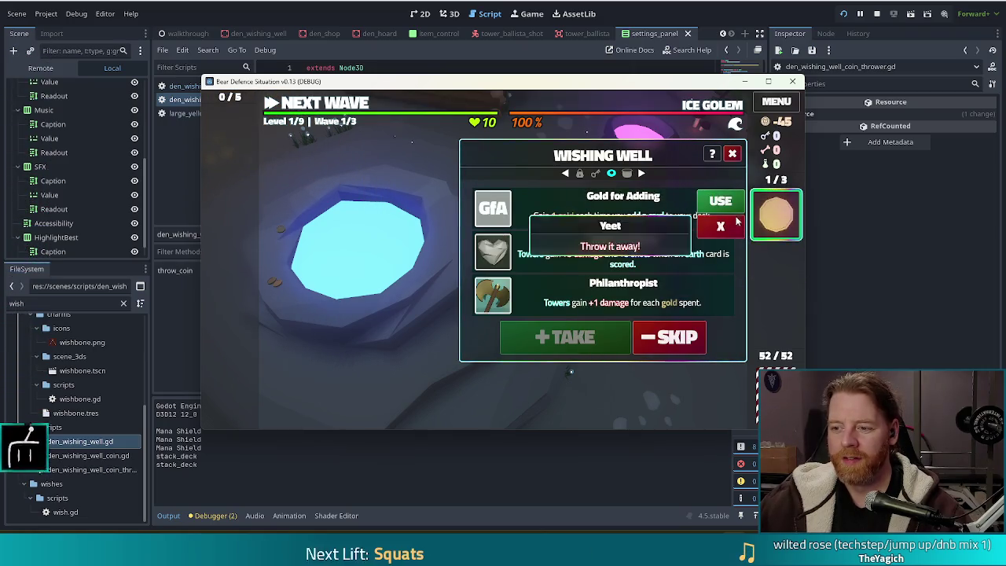
click(717, 200)
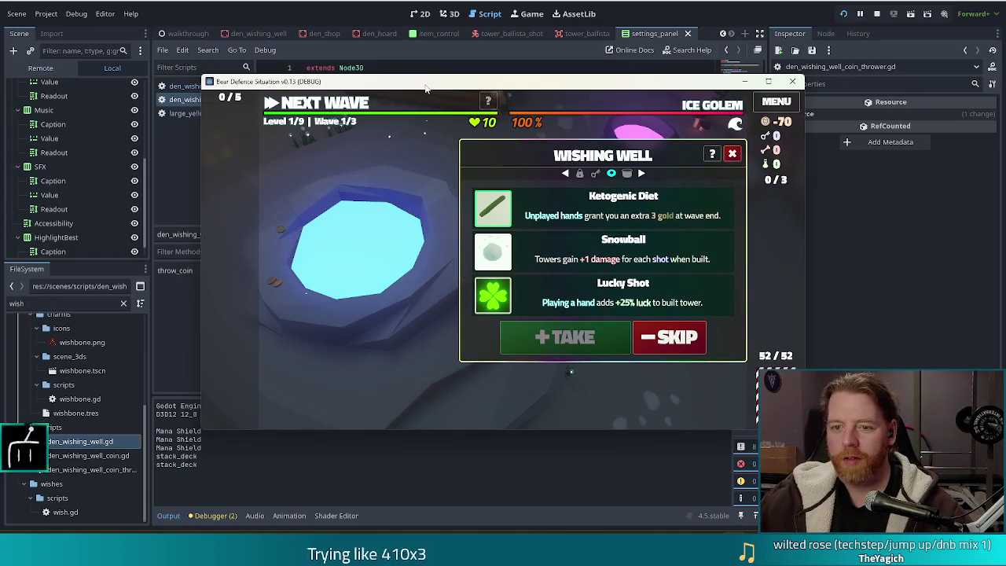
Spawn one more Large Yellow Circle, throw it away, close the Wishing Well and stop the game.
key(grave)
key(Return)
key(grave)
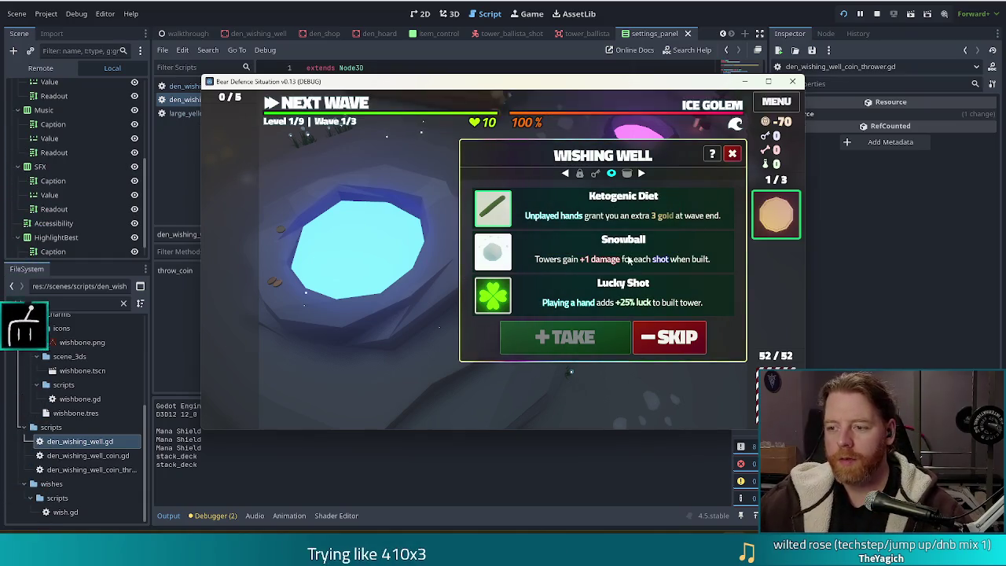
click(786, 226)
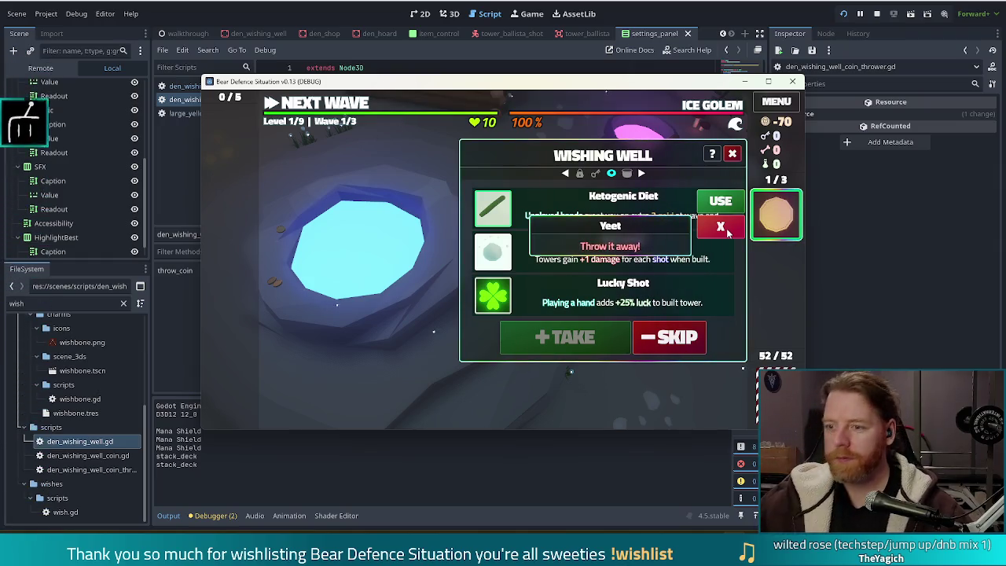
click(727, 228)
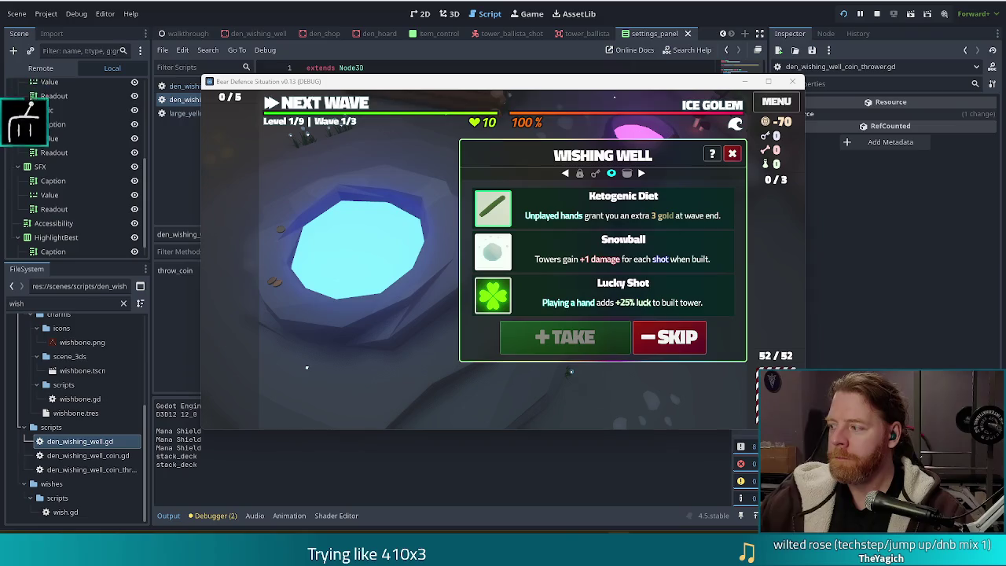
click(732, 154)
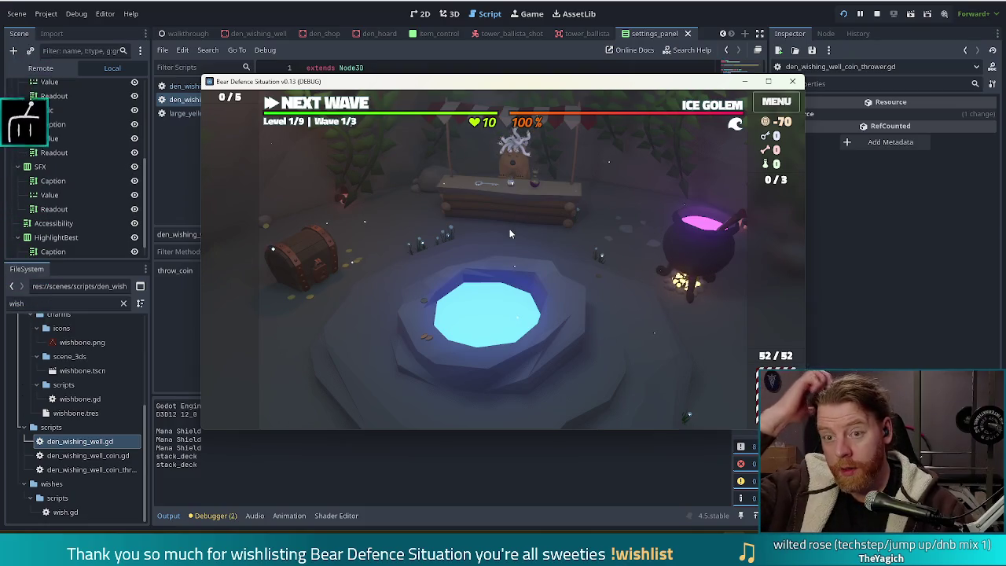
click(877, 14)
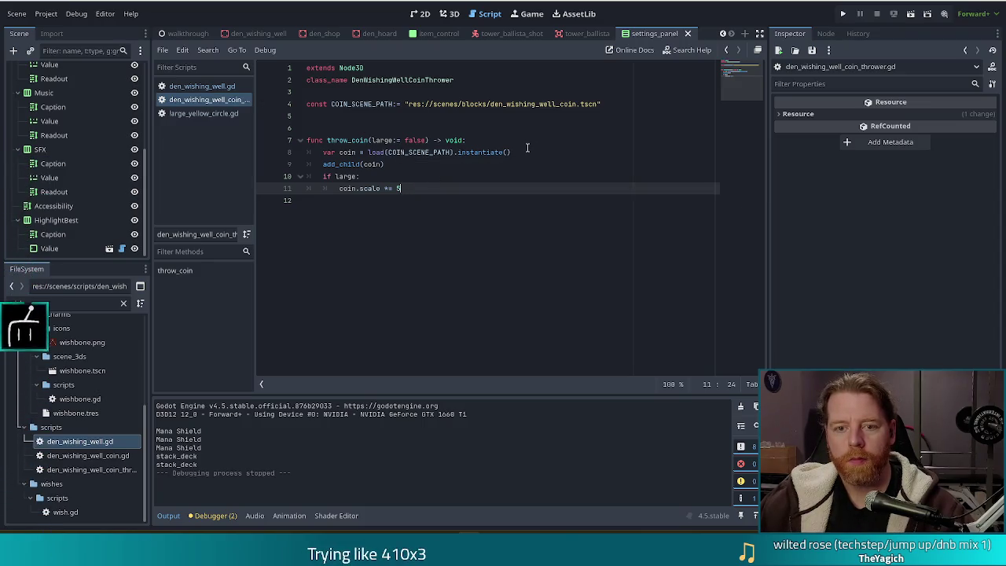
Filter FileSystem by 'fake', open fake_id.gd, and relaunch the project.
double_click(43, 307)
text(fake)
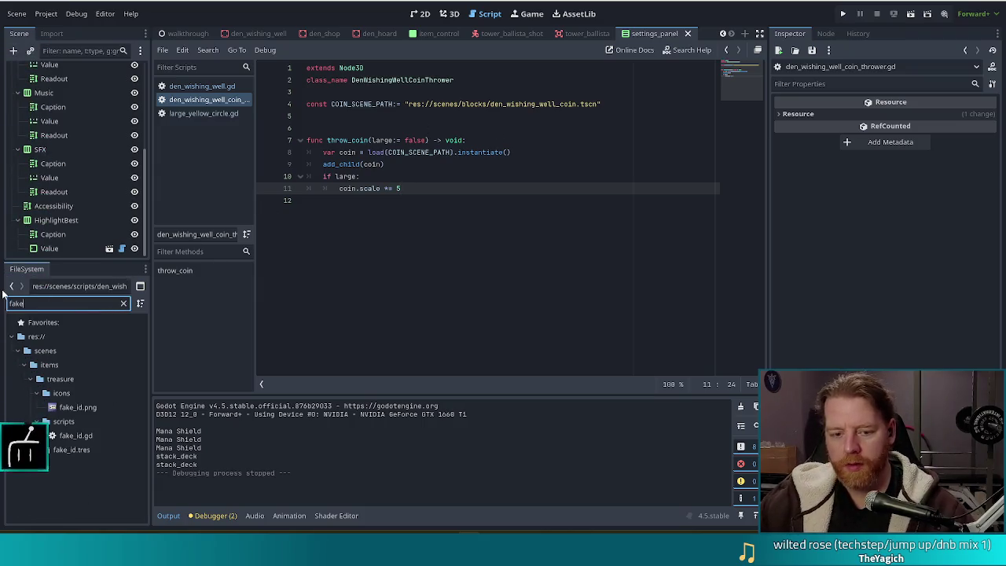
double_click(87, 435)
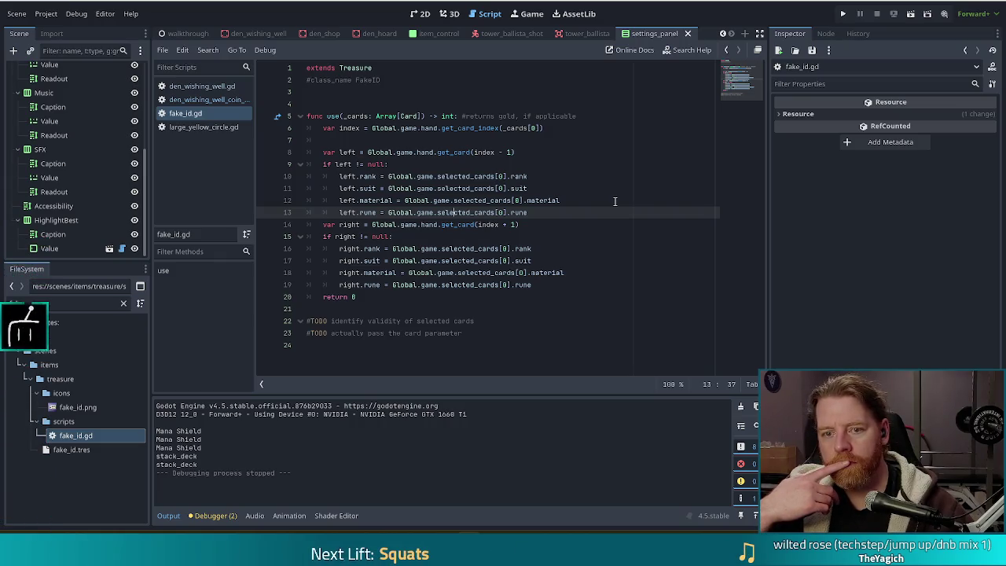
click(843, 14)
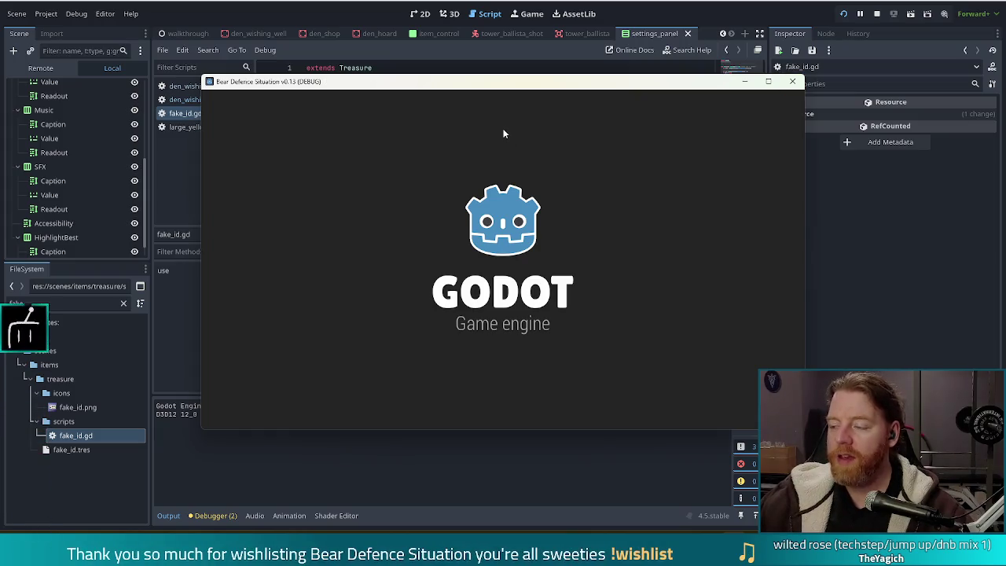
Start a new game and add a Fake ID treasure with add_treasure fake_id.
click(324, 278)
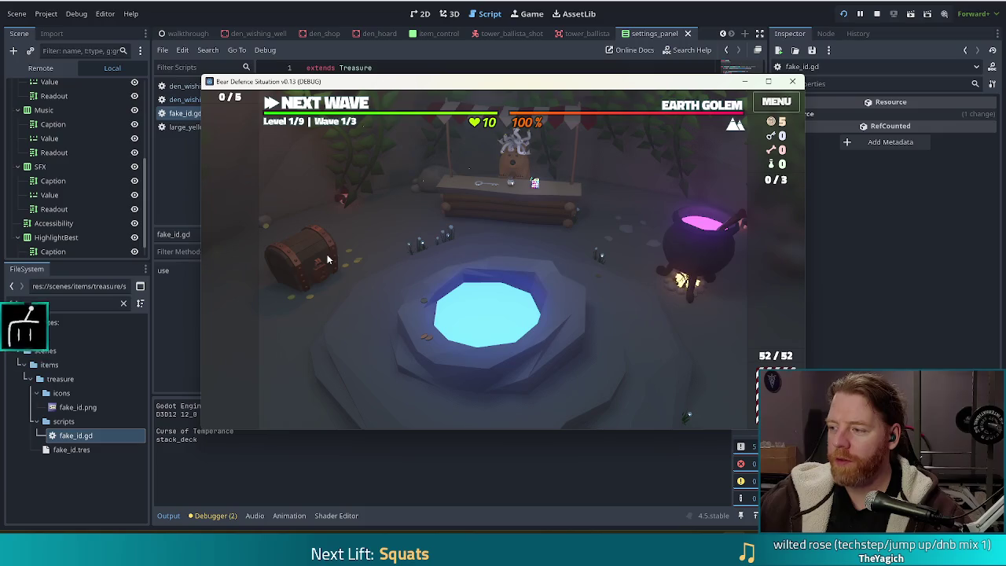
mouse_move(519, 100)
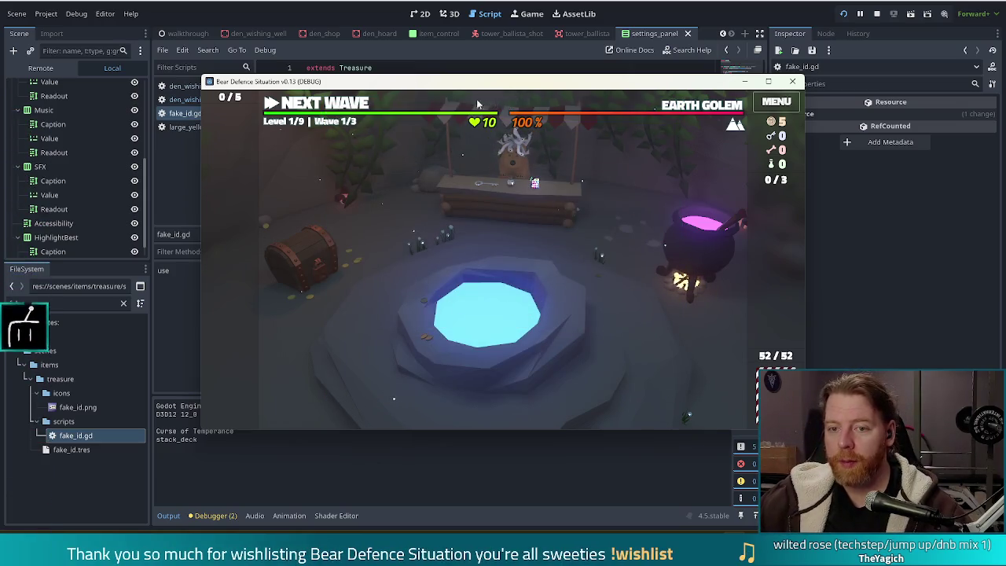
key(grave)
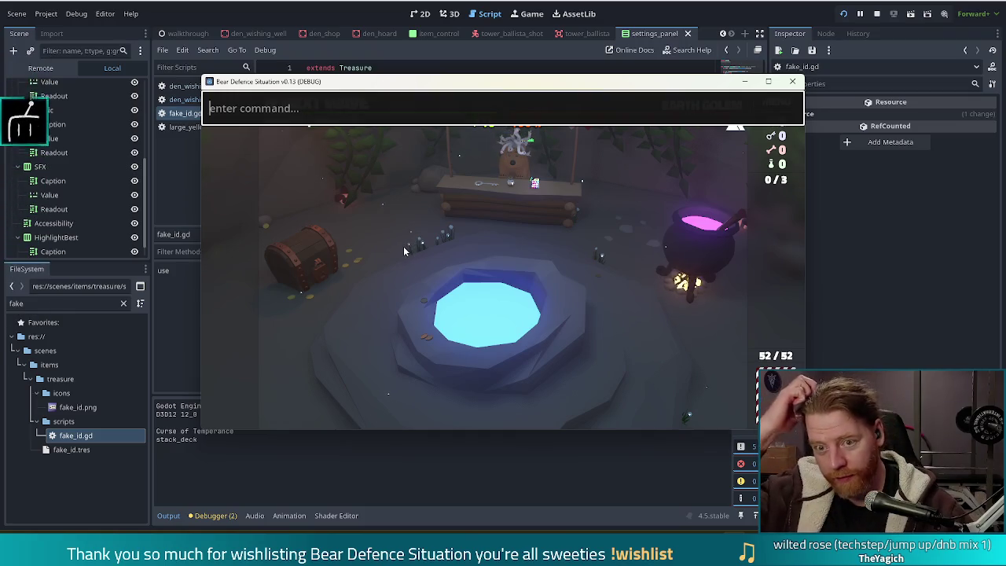
text(add_treasure fake_id)
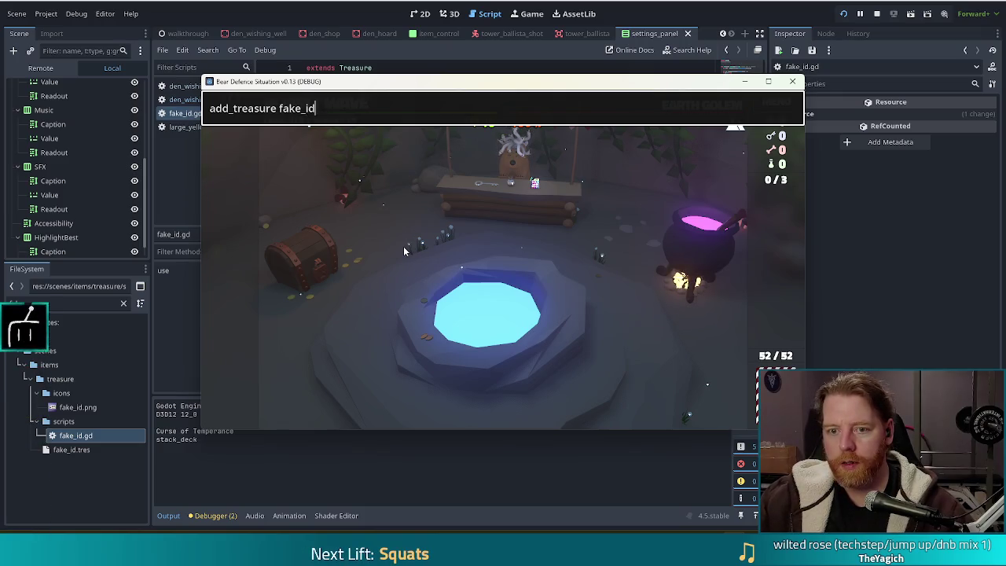
key(Return)
Use the Fake ID treasure and inspect the out-of-bounds get_card_index error on line 6.
click(776, 214)
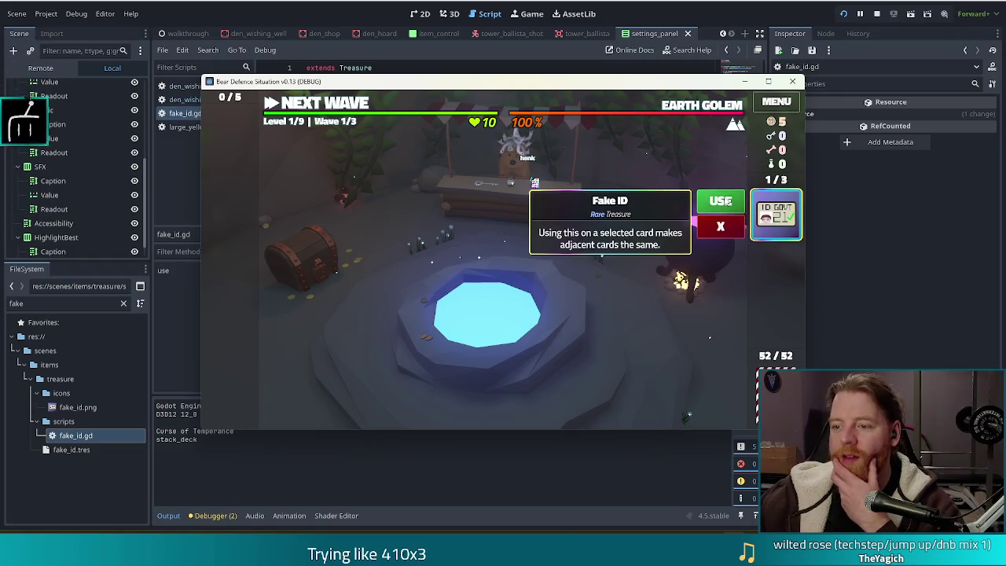
click(714, 201)
click(478, 127)
click(471, 128)
Stop debugging and open treasure.gd via the Treasure class on fake_id.gd's extends line.
click(876, 13)
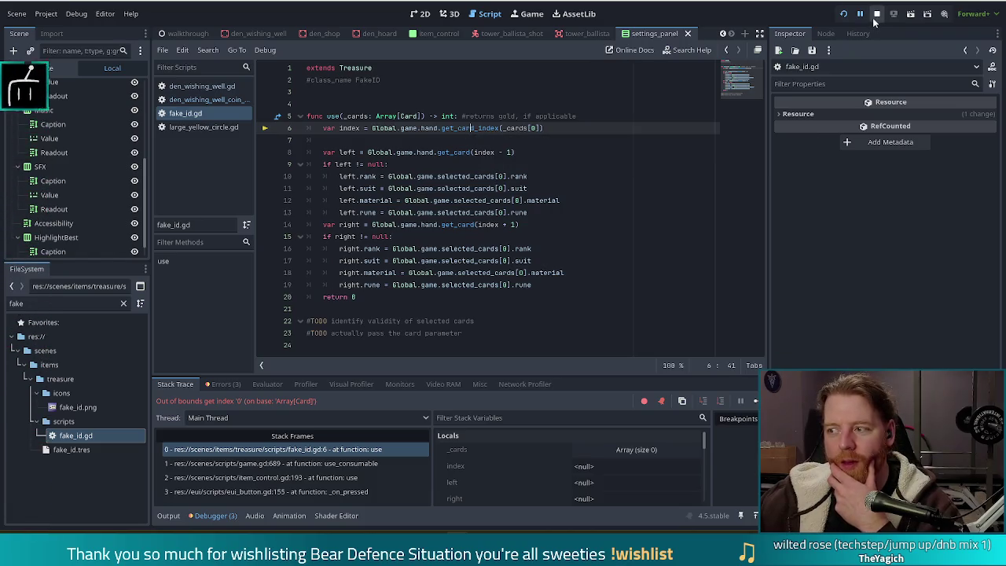
click(534, 176)
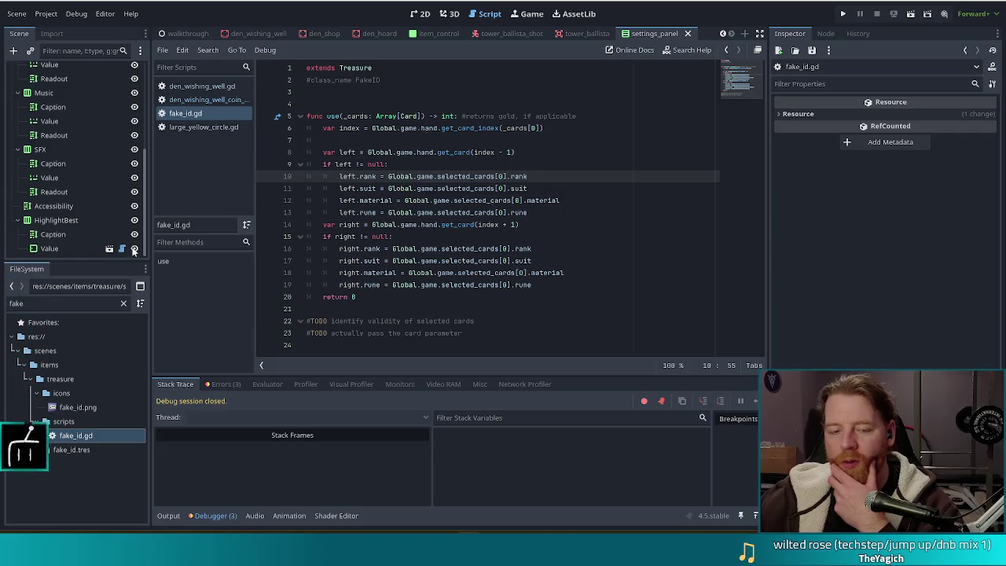
click(55, 304)
text(fake)
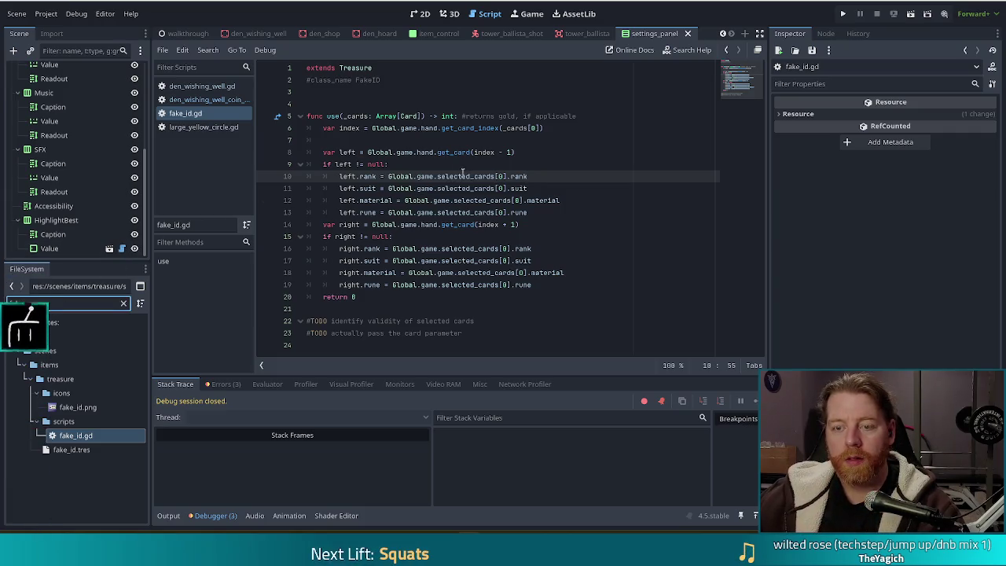
click(351, 67)
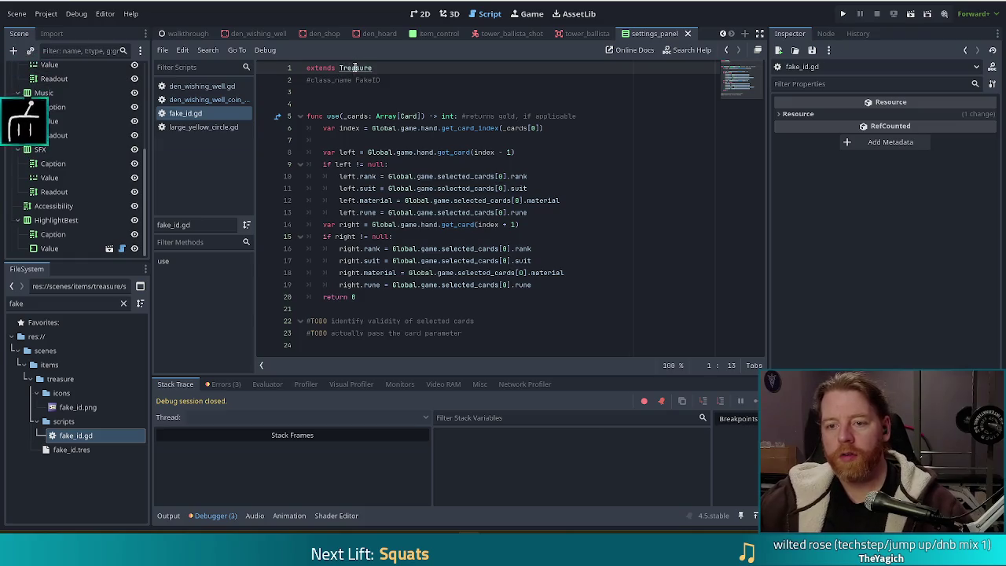
ctrl+click(355, 68)
Filter FileSystem by 'spell' and open spell.gd.
double_click(31, 304)
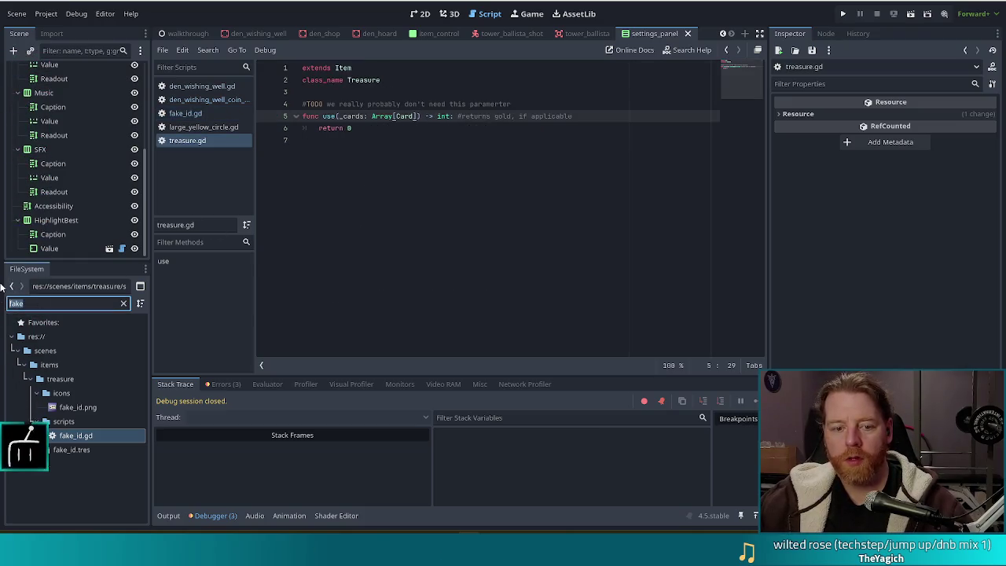
text(spell)
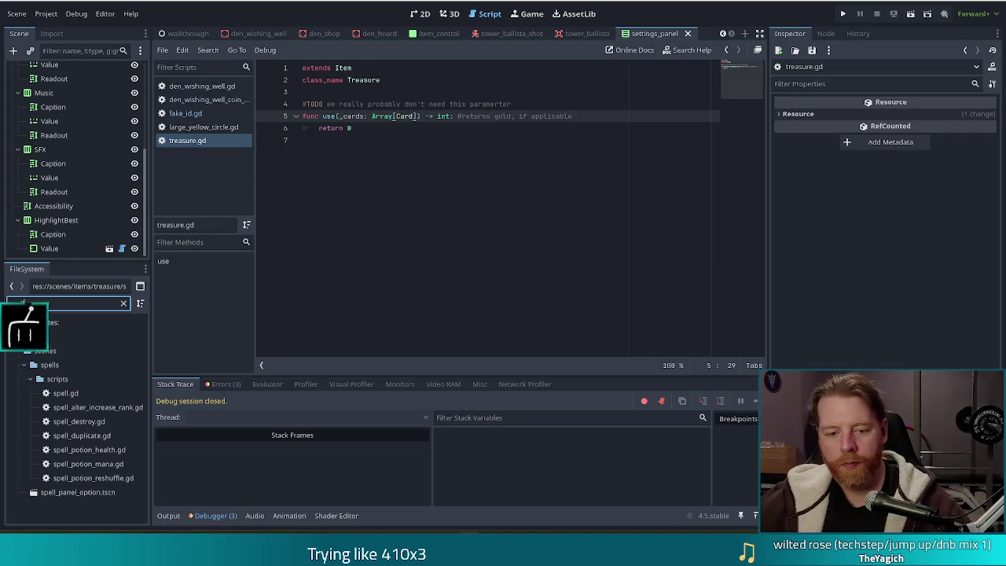
double_click(65, 393)
Open spell.gd and go to the return false line 76 in is_useable.
click(389, 189)
drag(733, 161, 737, 72)
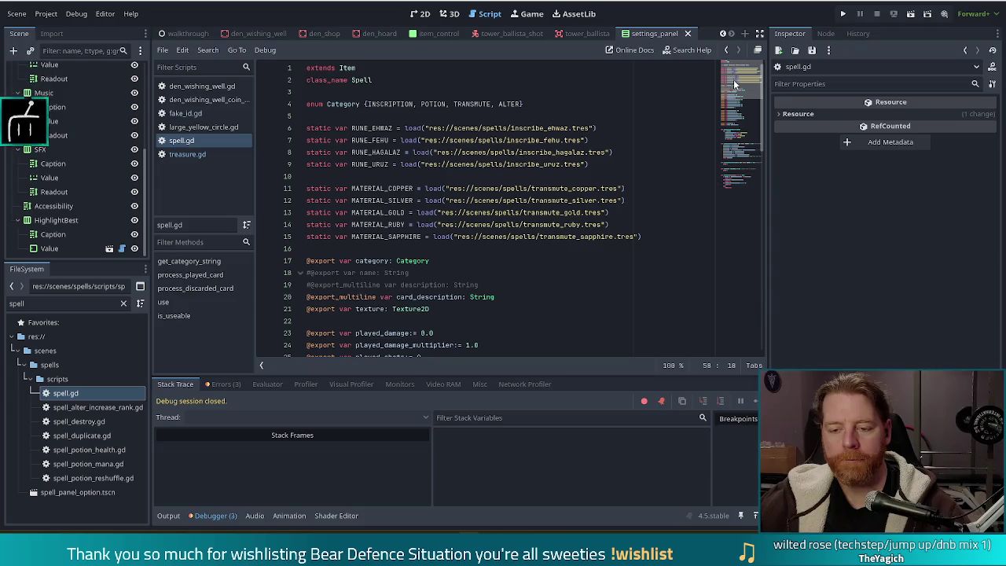
drag(733, 80, 734, 187)
click(515, 248)
key(Down)
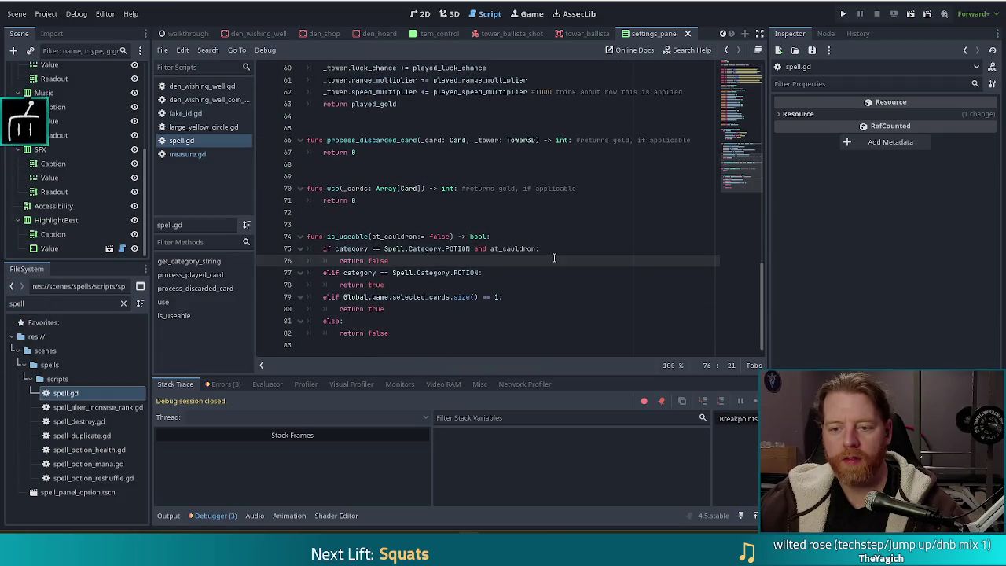
Scroll up through spell.gd to its Category enum and static rune and material loads.
scroll(555, 261, up, 4)
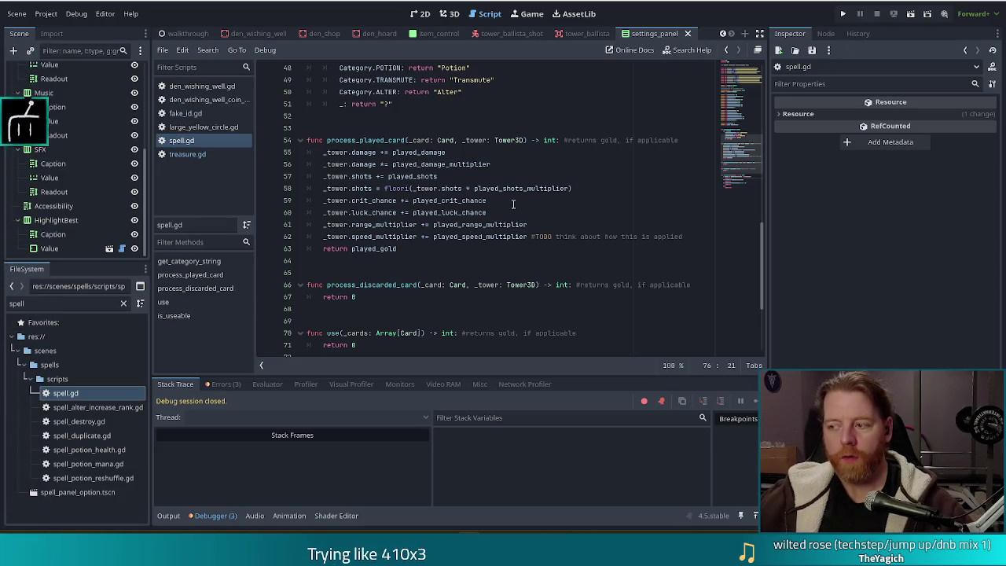
scroll(497, 250, down, 4)
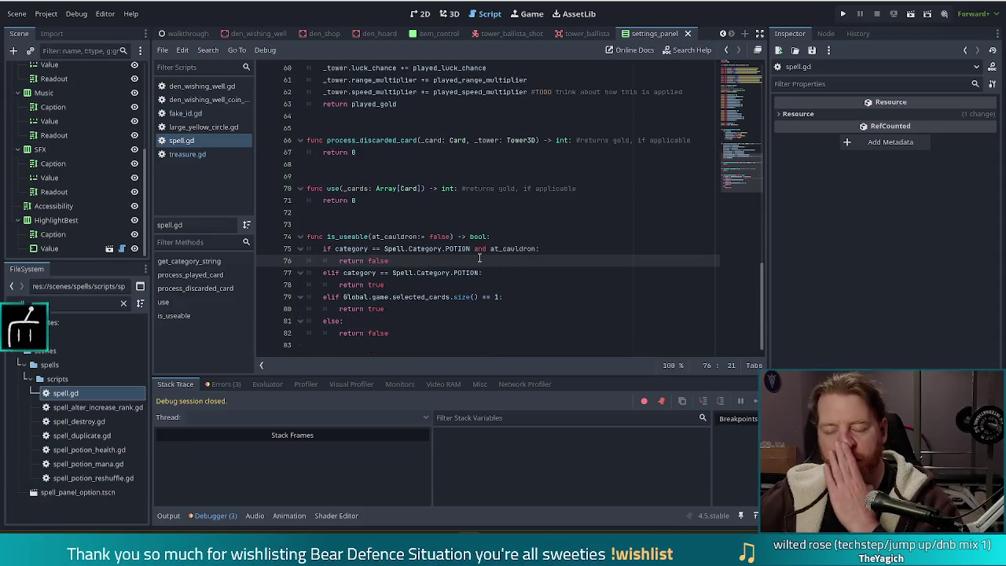
scroll(479, 257, up, 4)
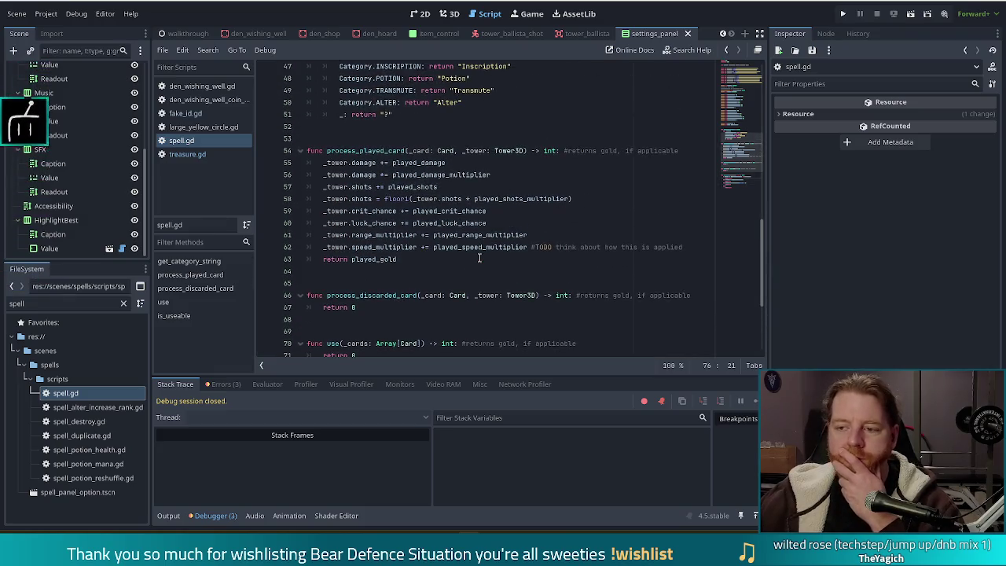
scroll(479, 258, up, 5)
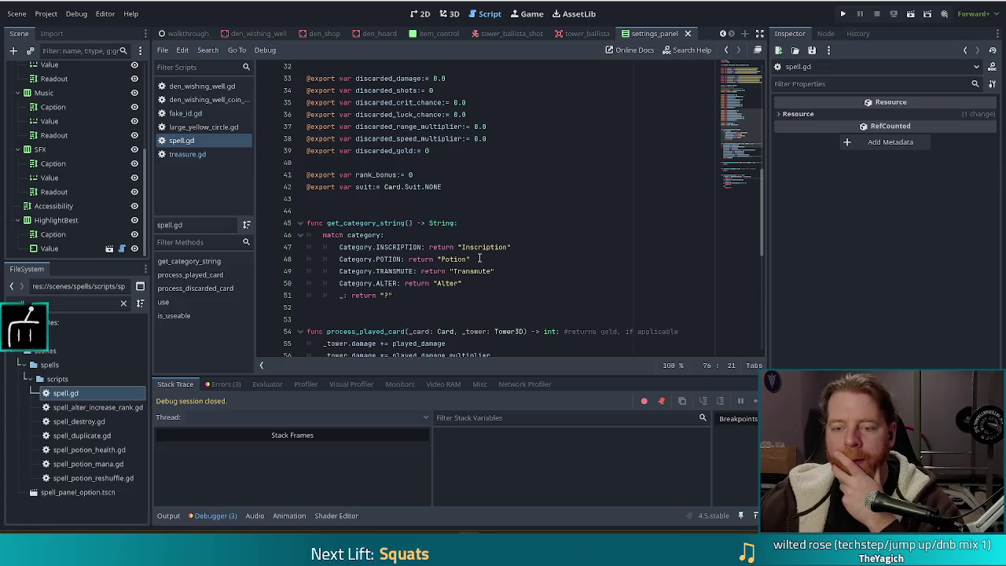
scroll(479, 258, down, 9)
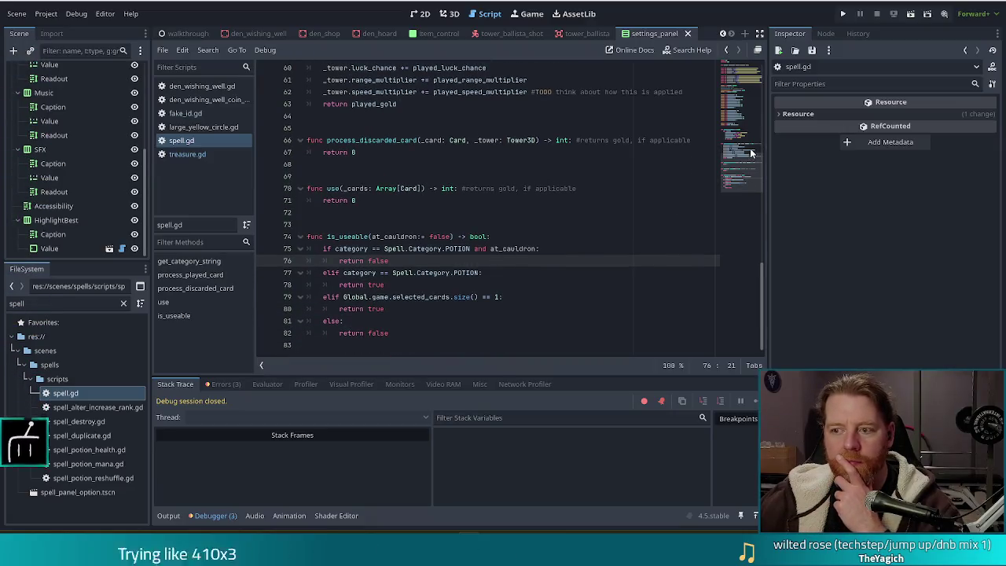
scroll(742, 169, up, 1)
scroll(742, 166, up, 6)
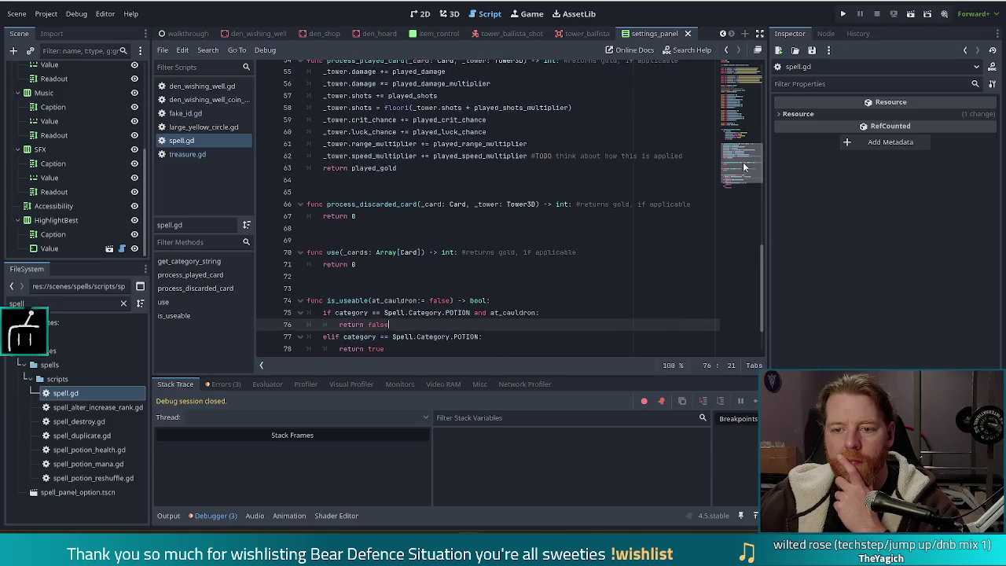
scroll(742, 138, up, 2)
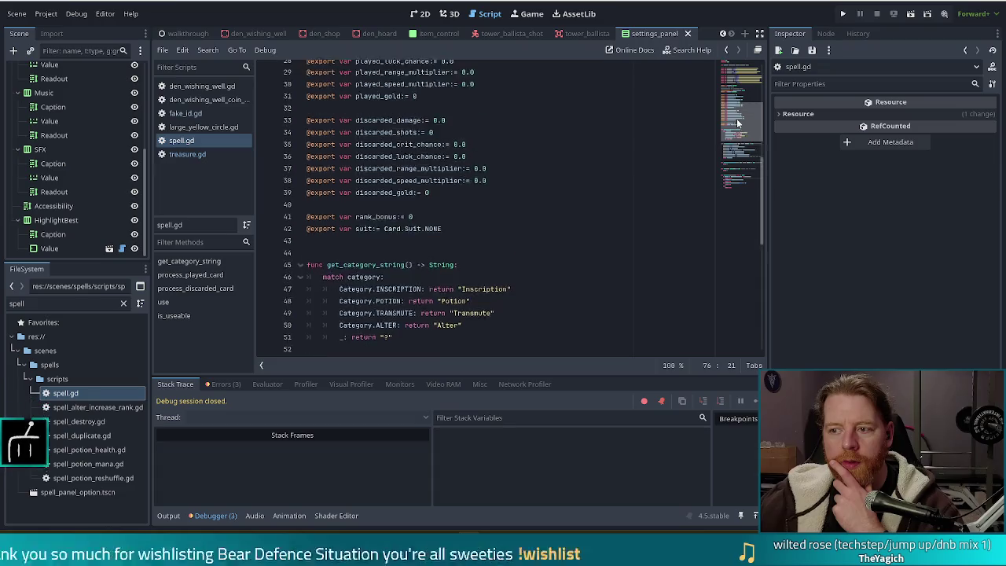
scroll(742, 133, up, 10)
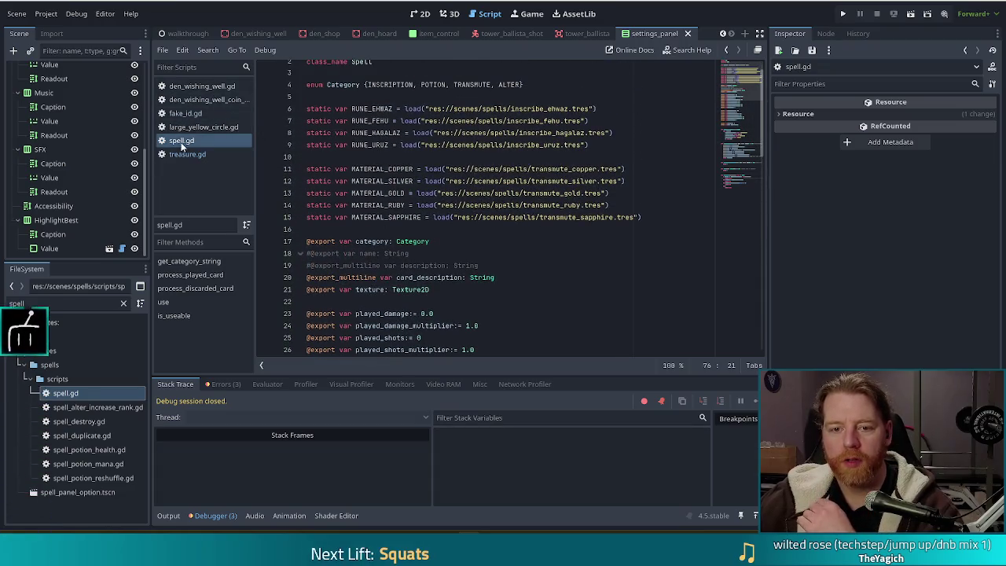
double_click(17, 303)
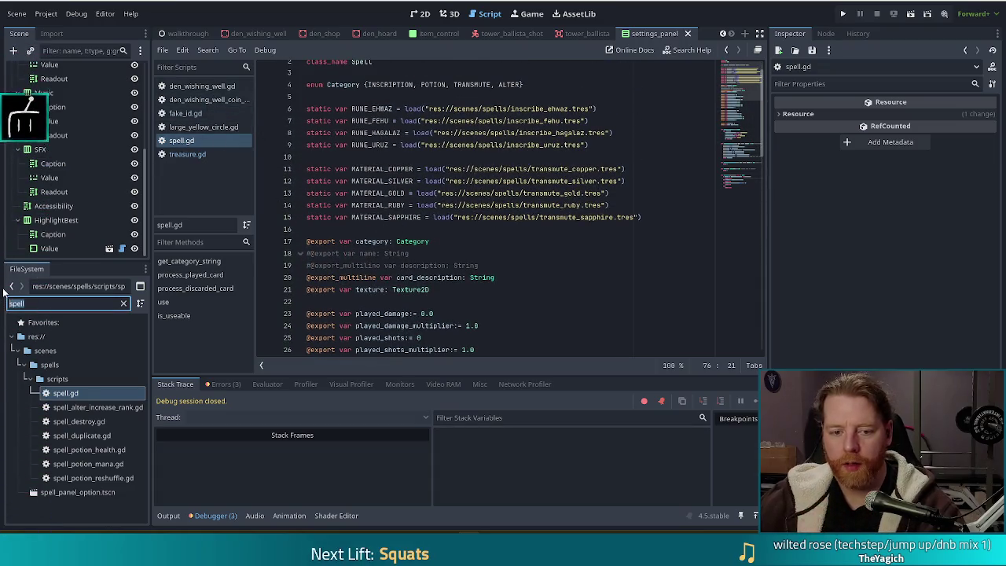
Filter FileSystem by 'item' and open item_control.gd at its item = item line.
text(item)
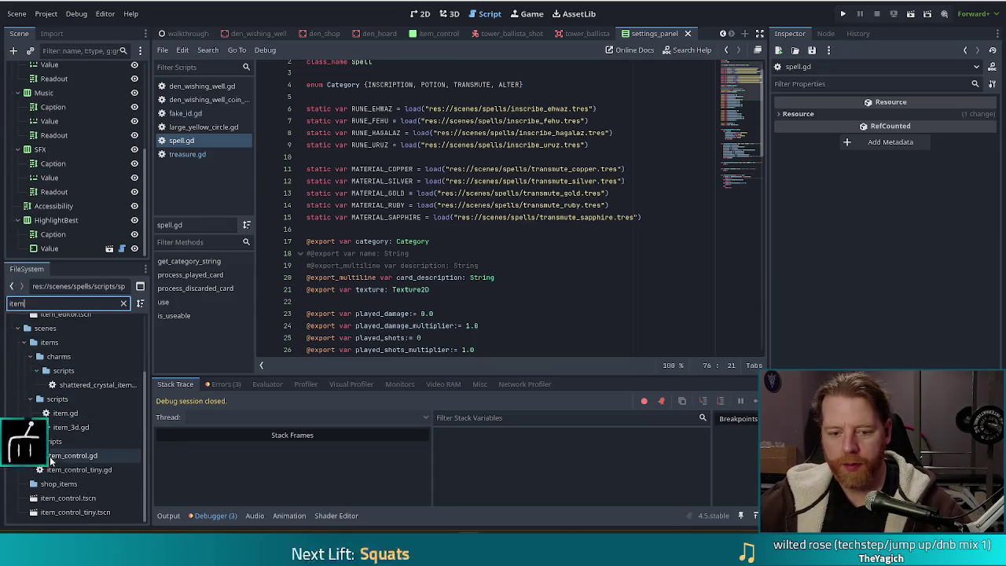
double_click(72, 456)
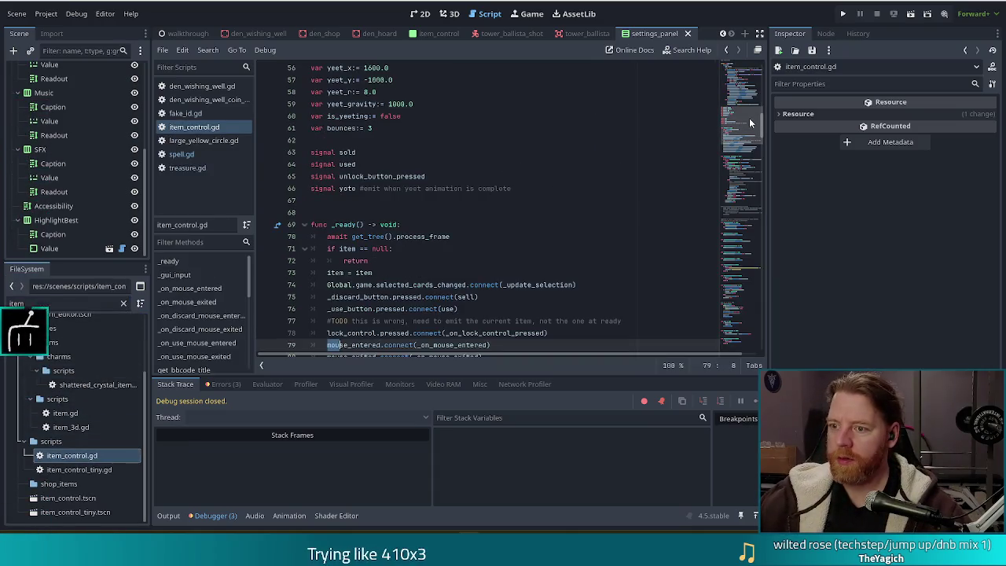
click(492, 234)
scroll(492, 234, down, 4)
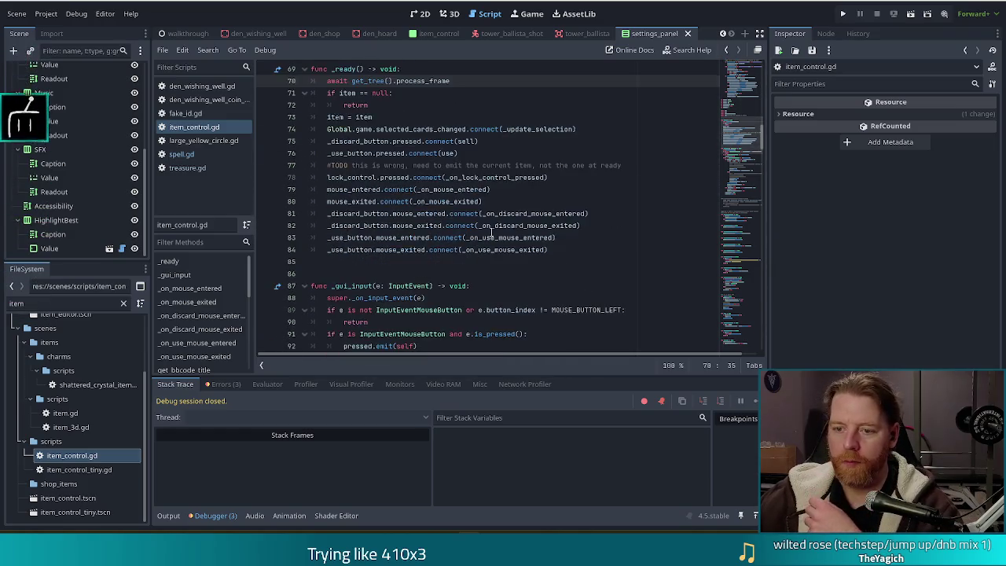
click(542, 129)
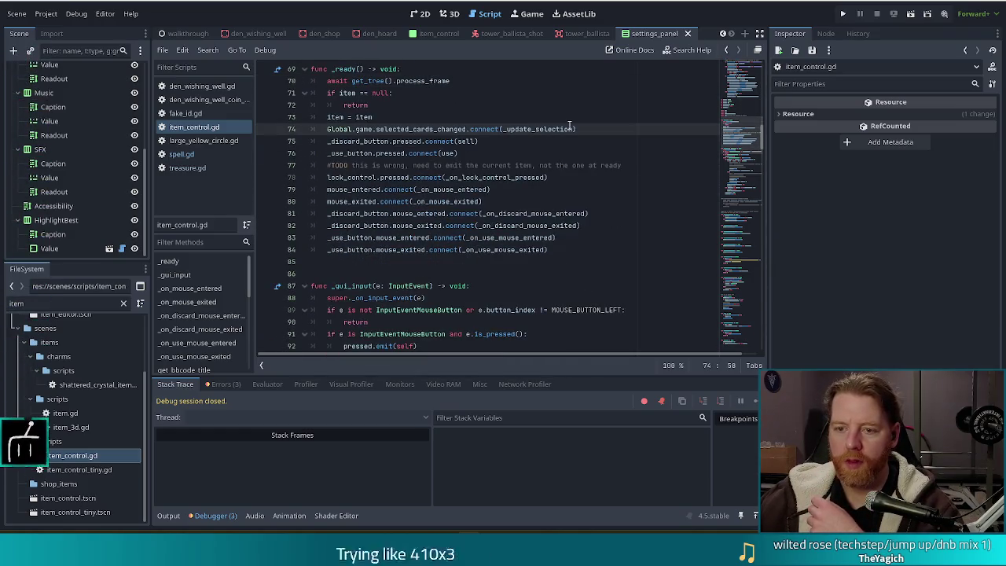
click(496, 116)
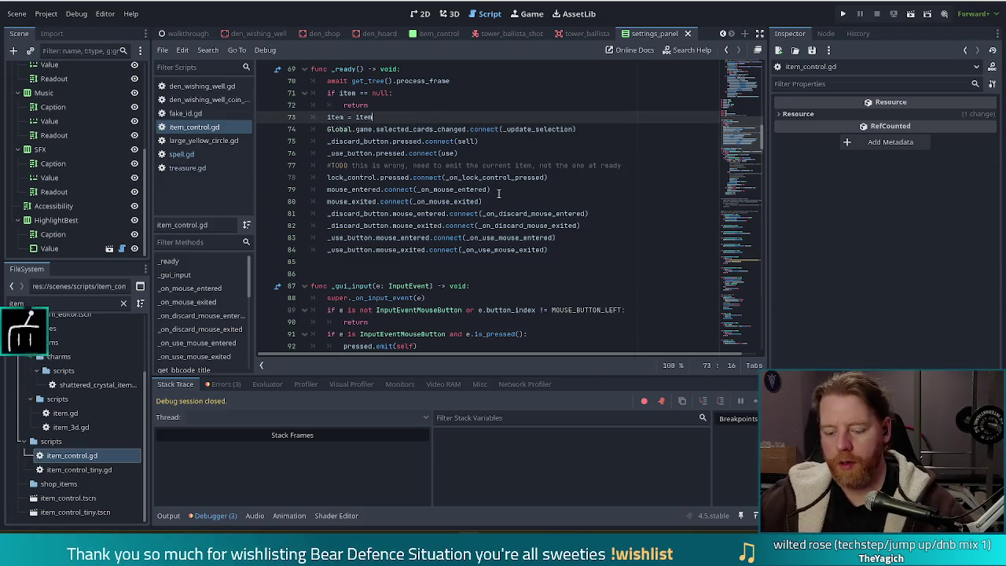
Search item_control.gd for 'is_us' to find the _update_selection function.
key(ctrl+f)
text(is_us)
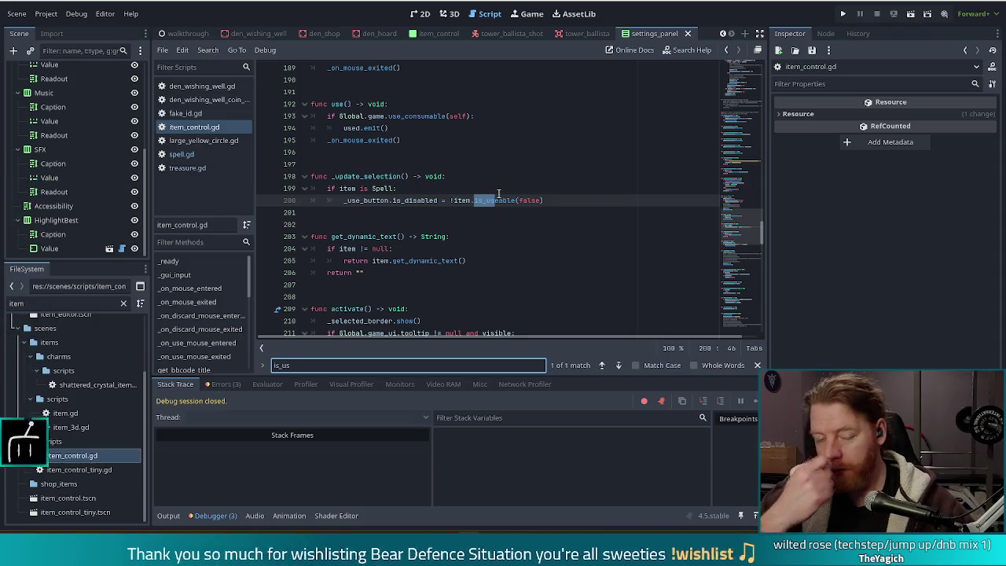
click(371, 176)
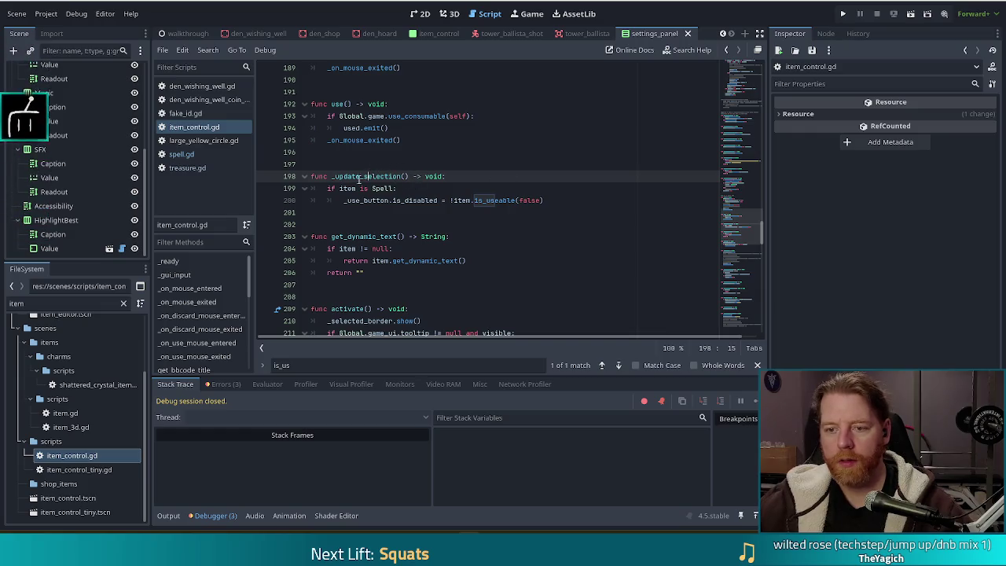
scroll(739, 202, up, 15)
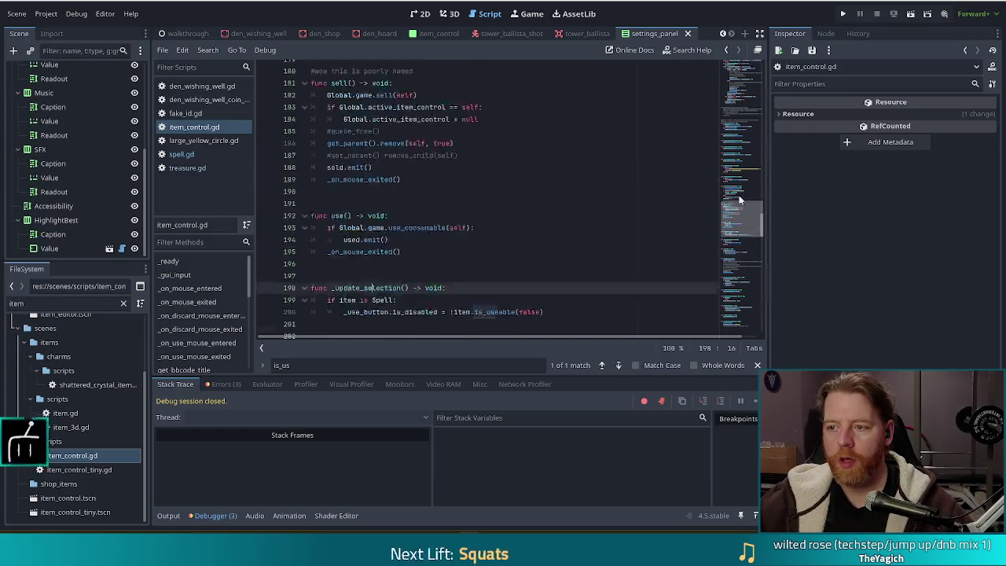
Search for 'update' and inspect _ready connecting selected_cards_changed to _update_selection.
key(ctrl+f)
text(update_sele)
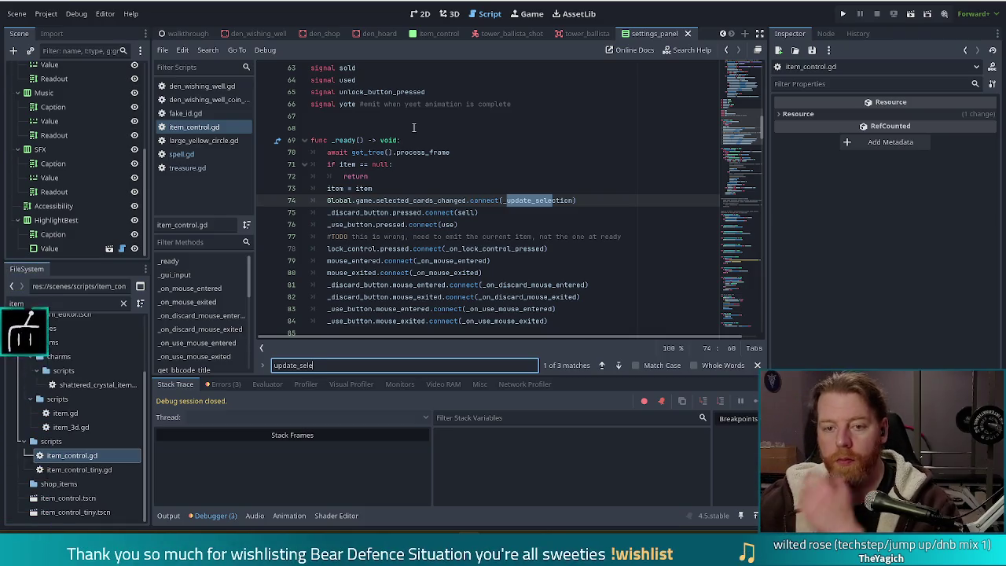
scroll(498, 181, down, 1)
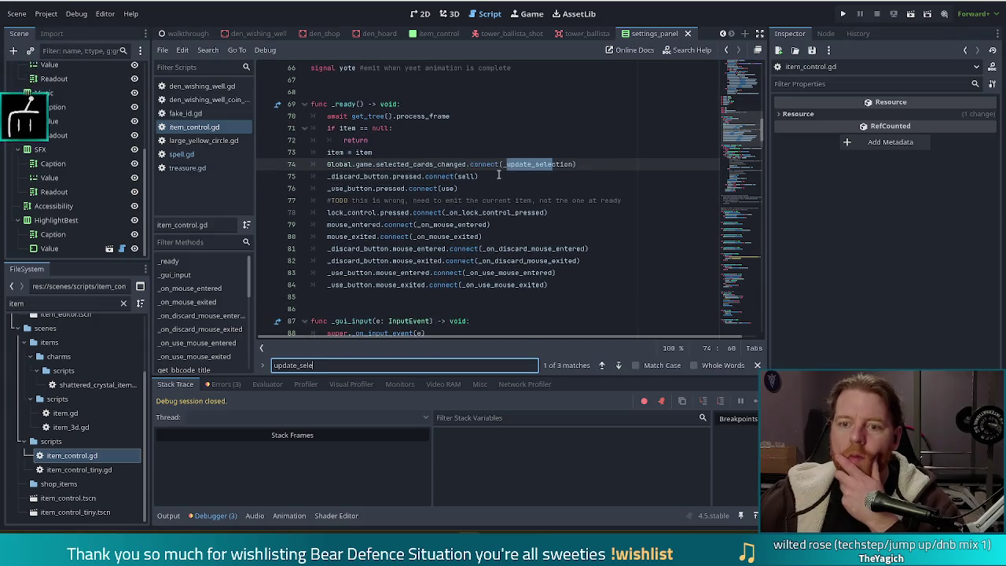
click(555, 164)
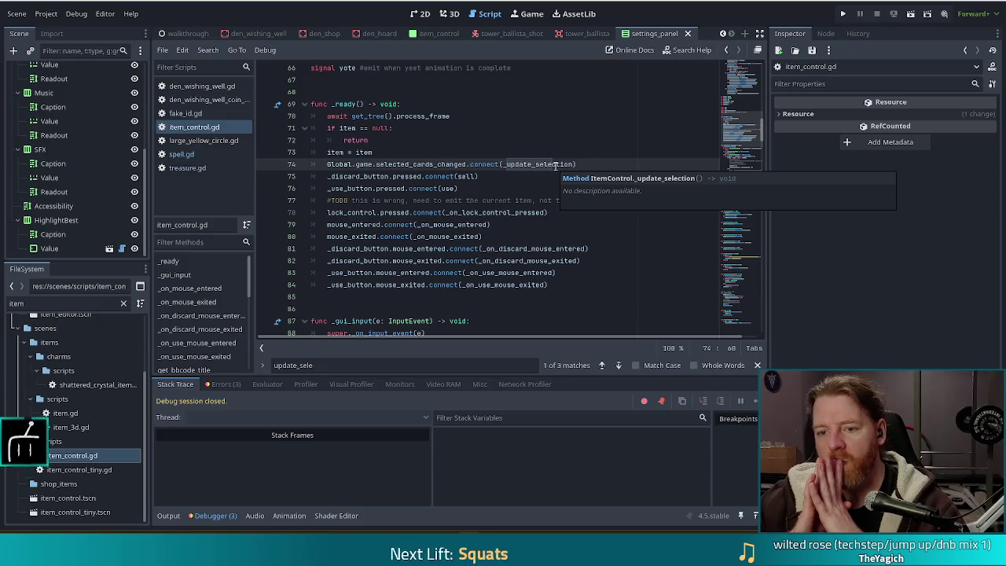
click(539, 163)
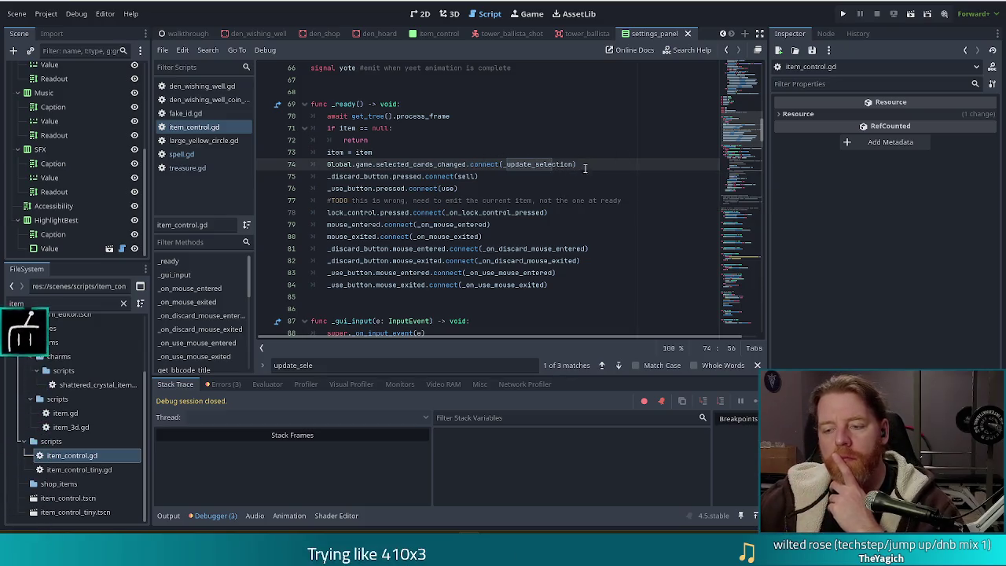
shift+click(517, 164)
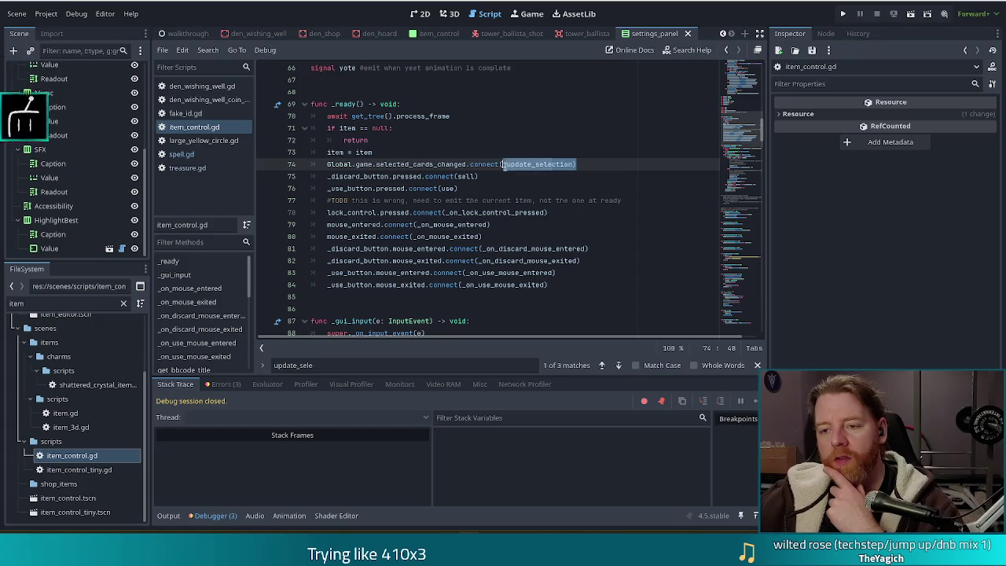
mouse_move(488, 168)
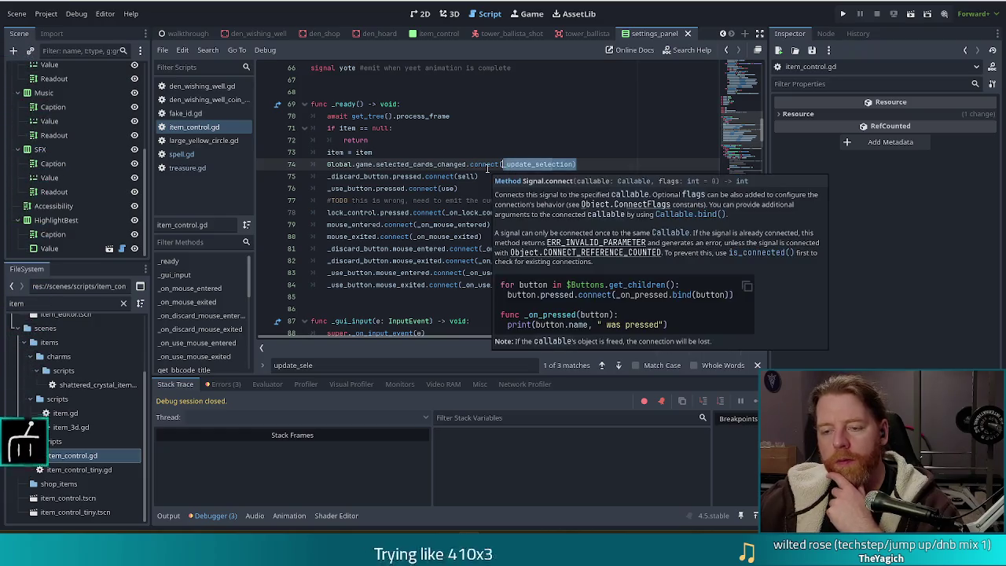
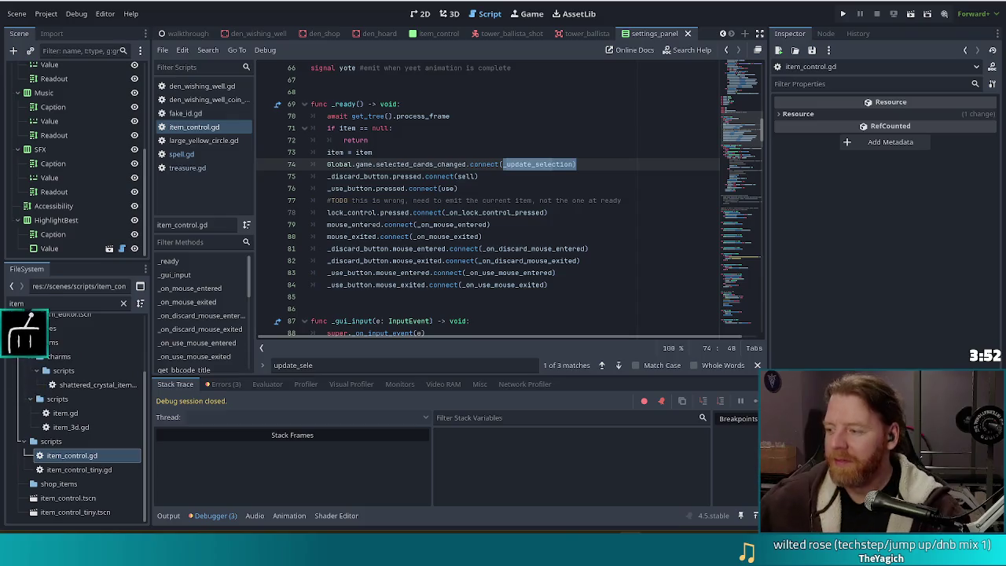
Change line 199 of _update_selection to 'if item is Spell or item is Treasure:'.
click(588, 163)
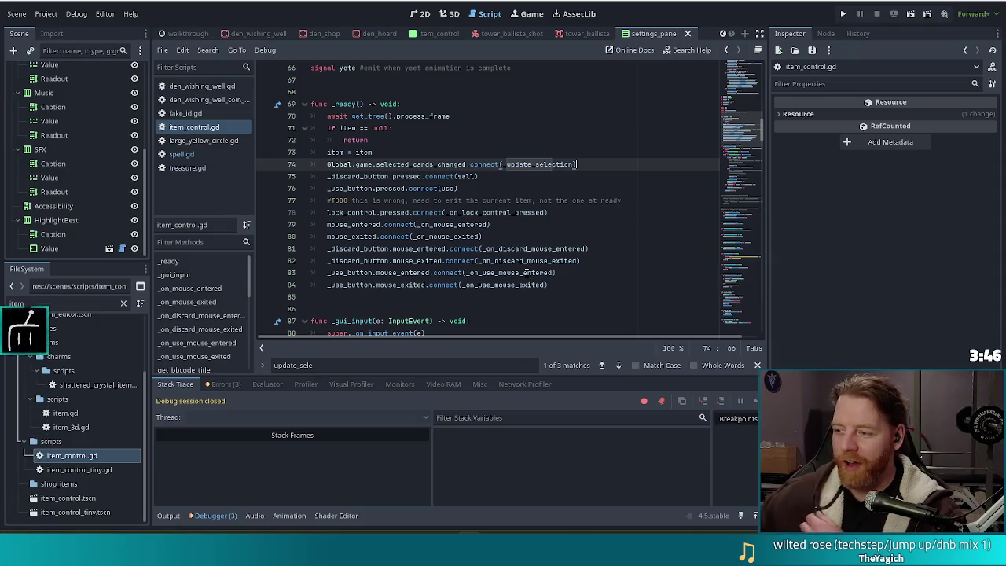
mouse_move(523, 276)
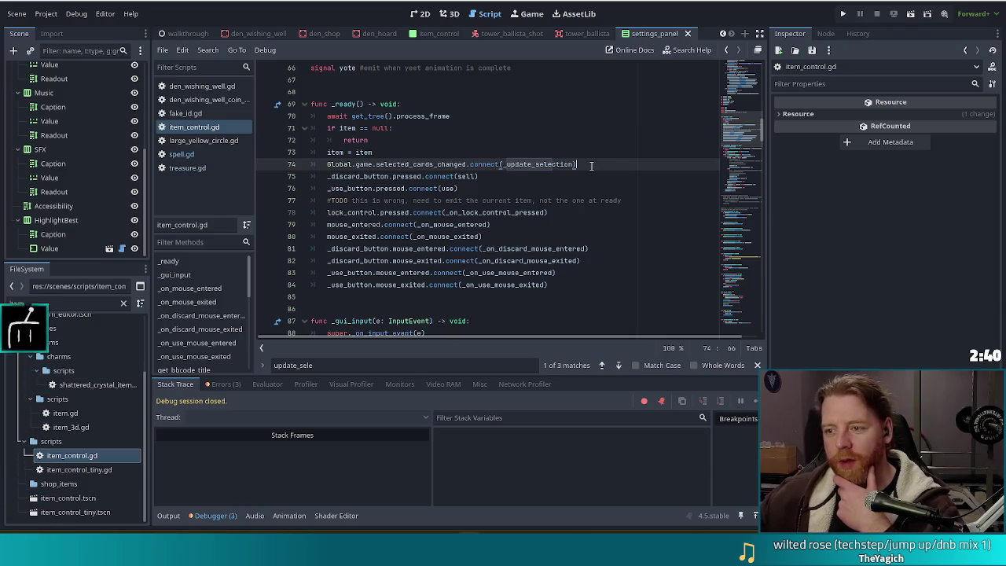
ctrl+click(543, 165)
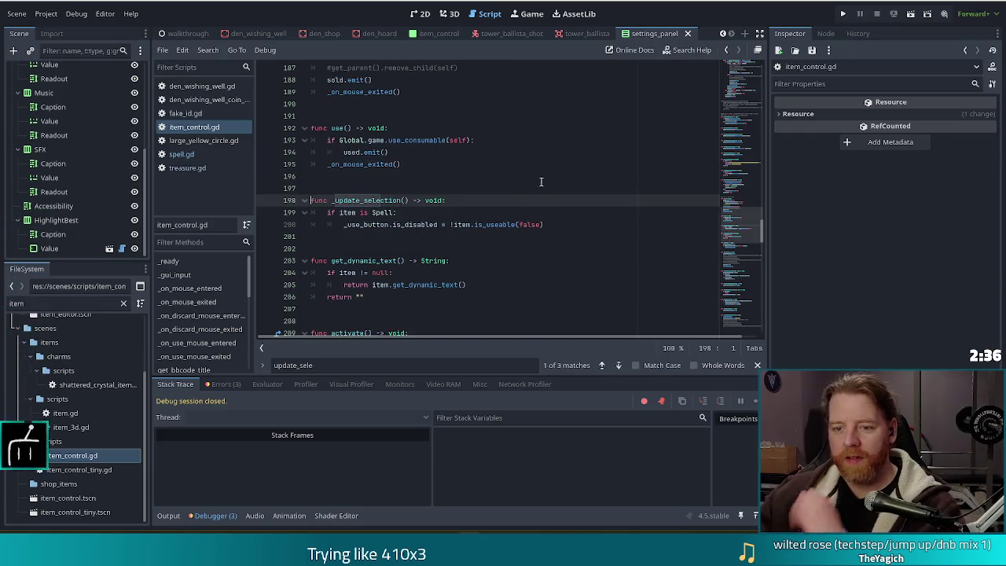
click(507, 224)
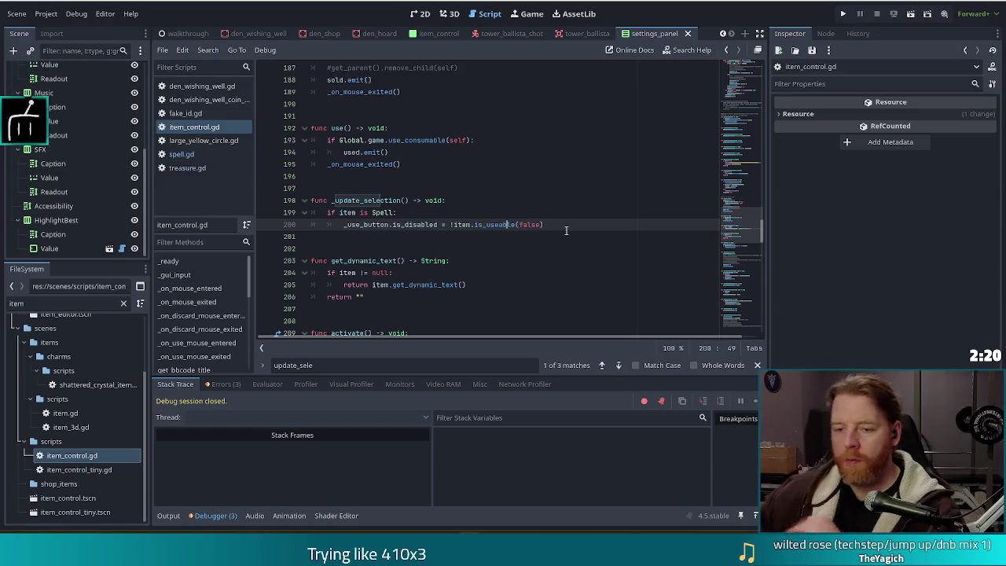
key(Up)
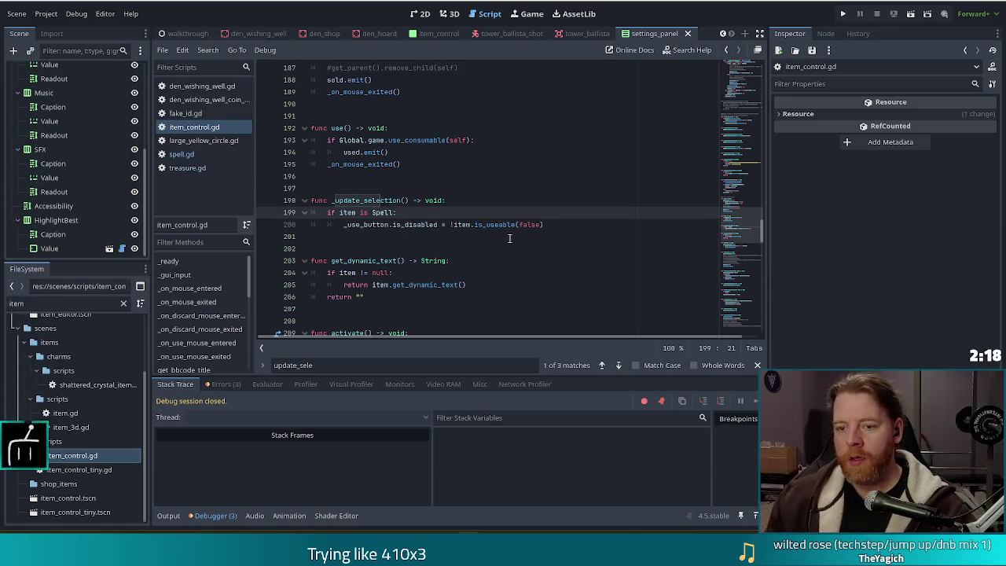
text(or )
text(i)
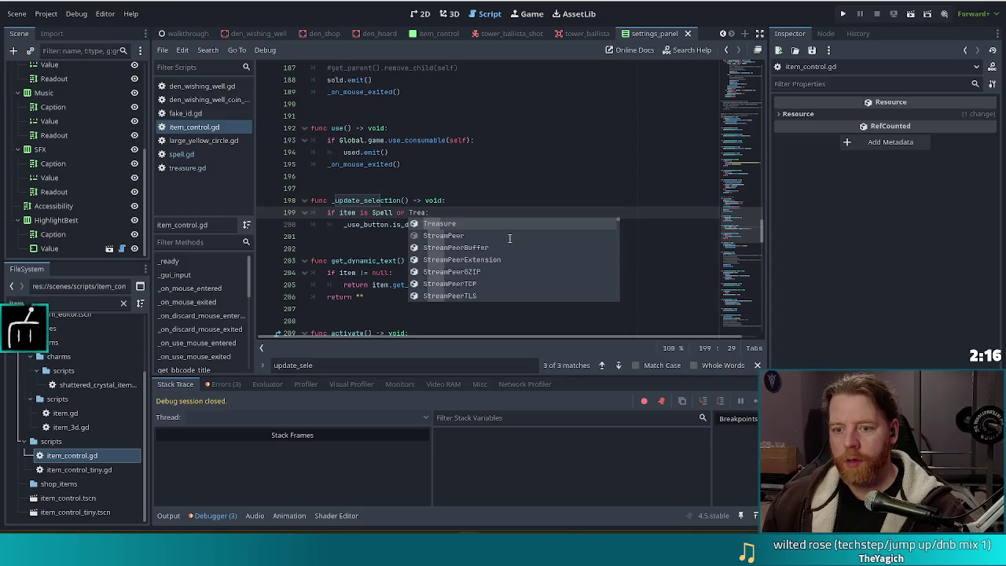
text(tem is Treasure:)
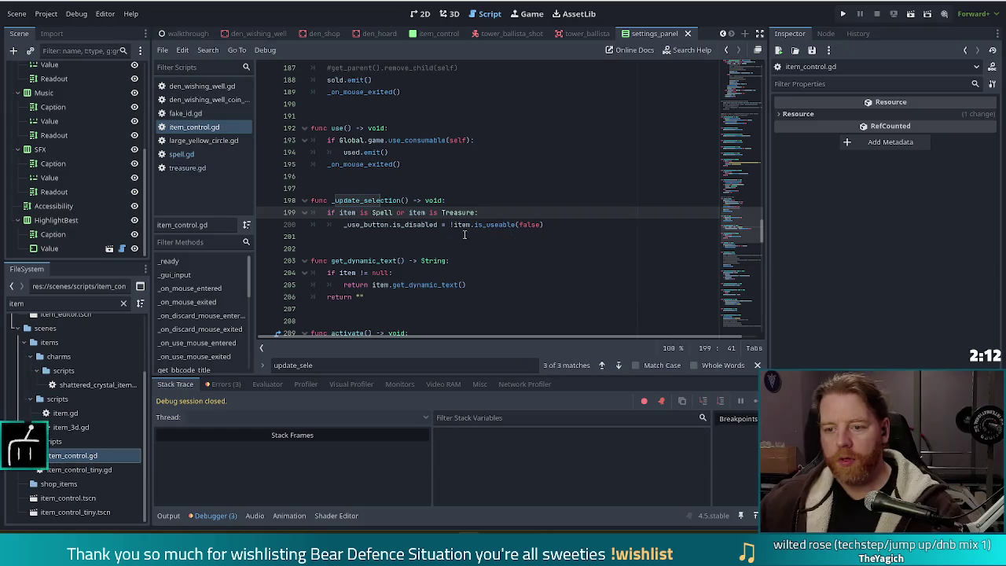
key(Down)
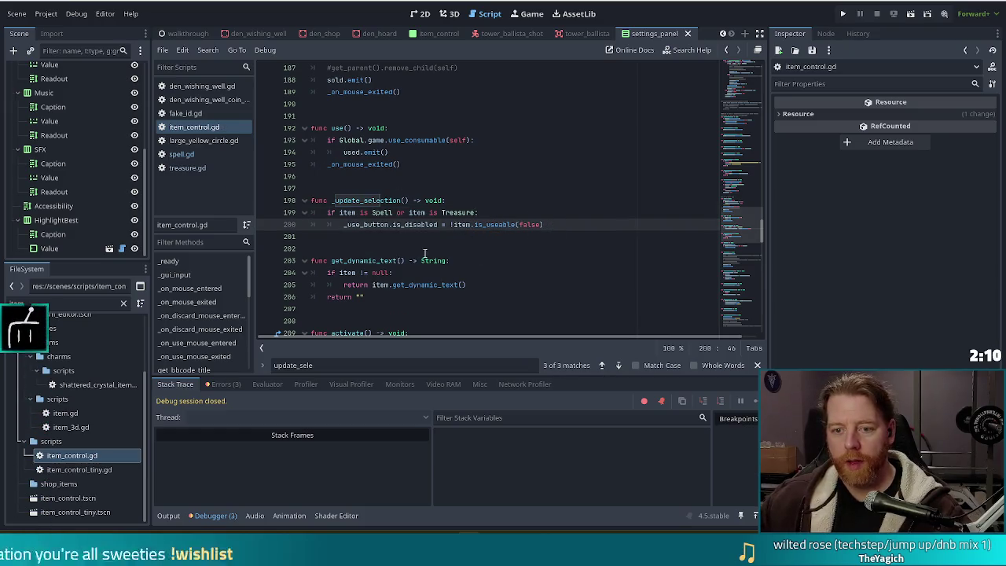
Copy the is_useable function from spell.gd into treasure.gd.
click(181, 155)
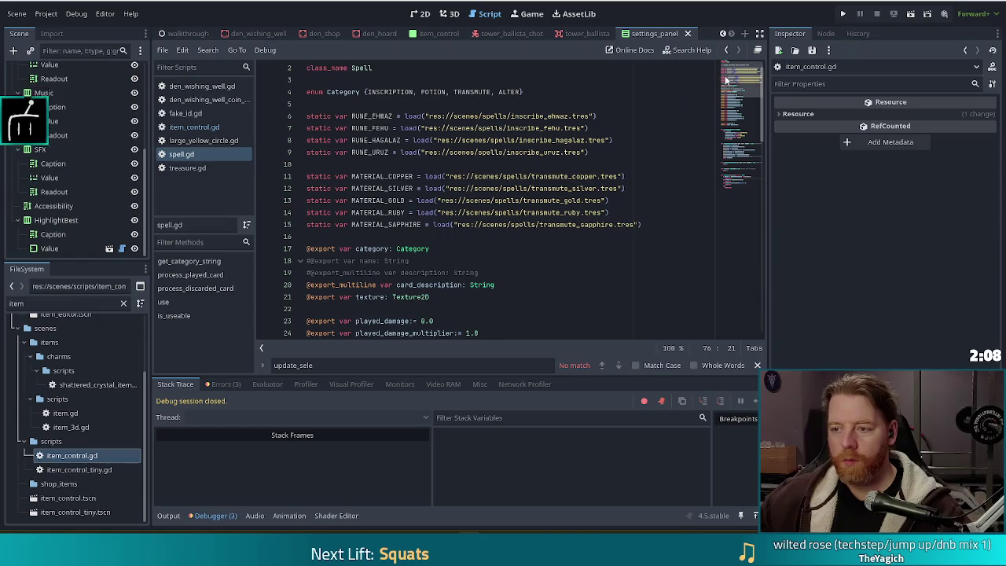
click(739, 192)
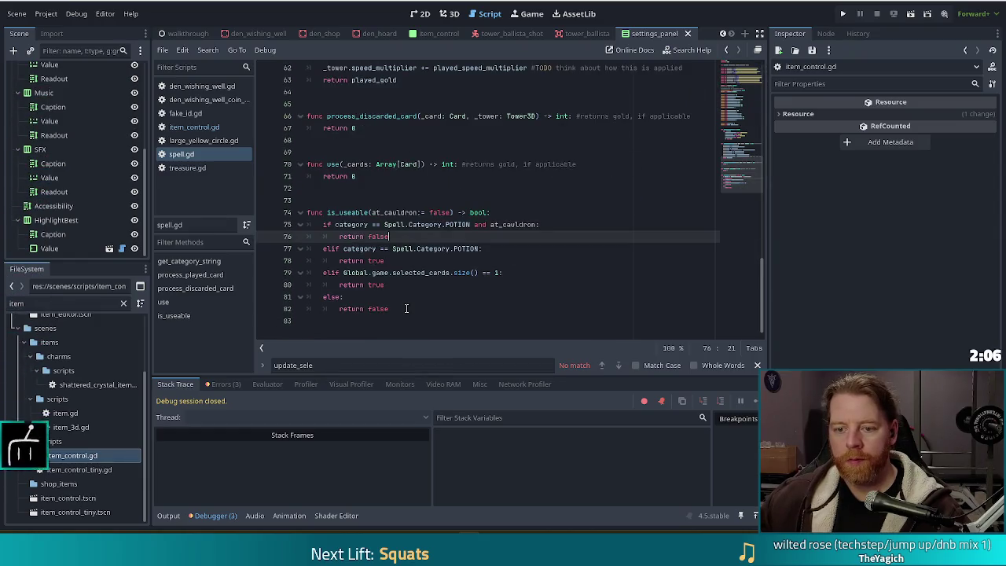
click(406, 309)
mouse_move(406, 309)
mouse_down()
mouse_move(302, 206)
mouse_move(280, 211)
mouse_up()
key(ctrl+c)
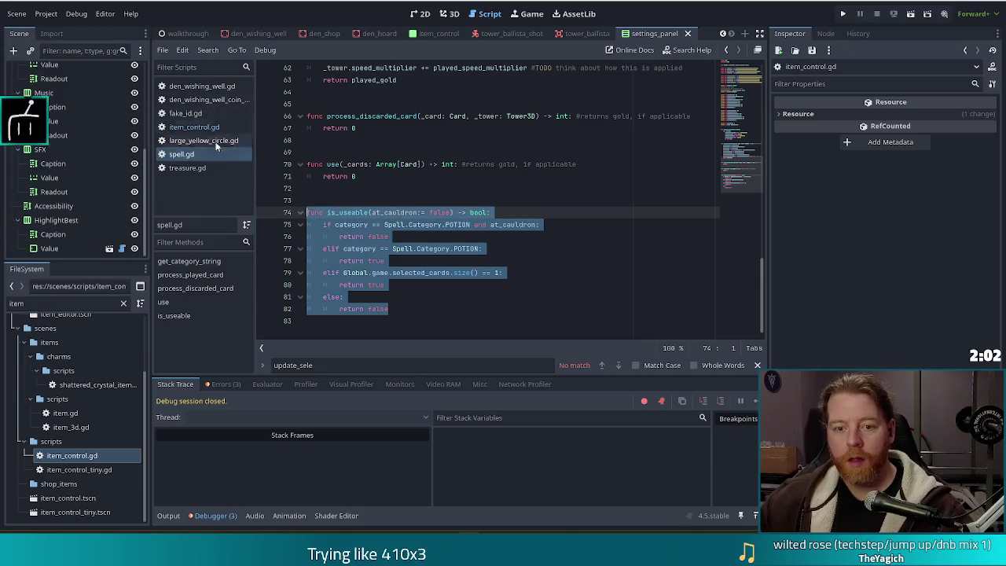
click(192, 169)
key(ctrl+v)
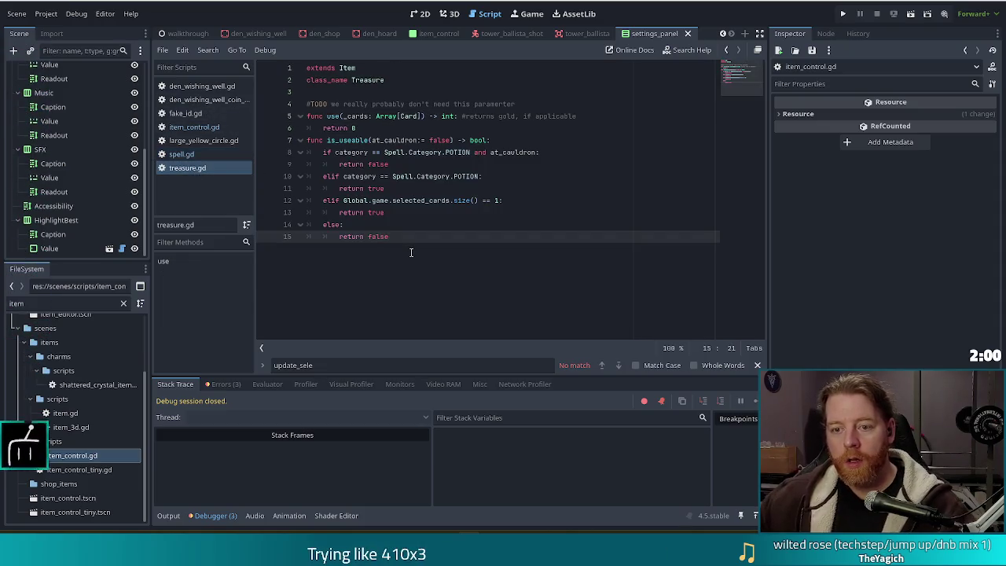
Set line 6's return value to 0, make is_useable's body 'return true', and save.
click(375, 128)
key(BackSpace)
text(0)
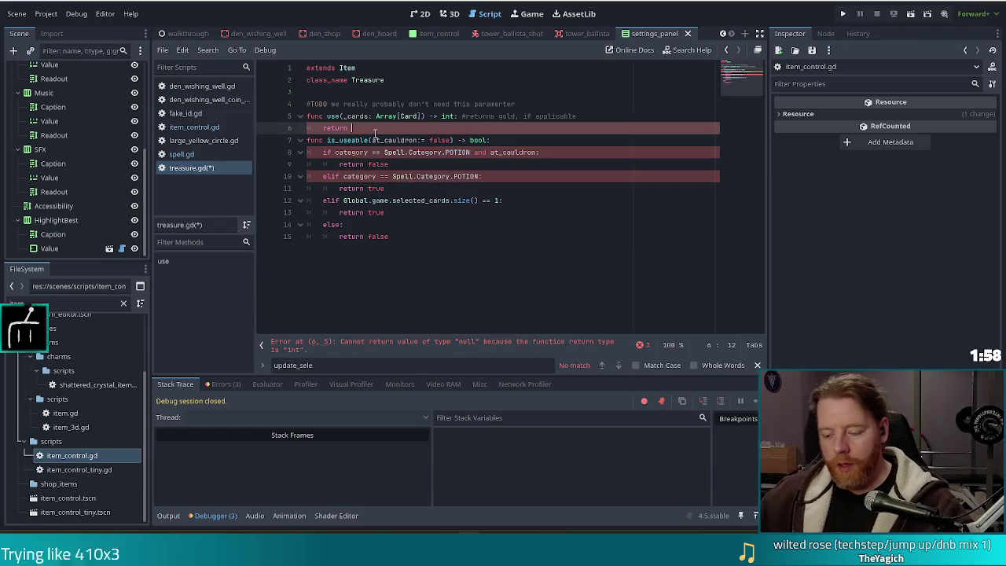
key(Return)
key(Return)
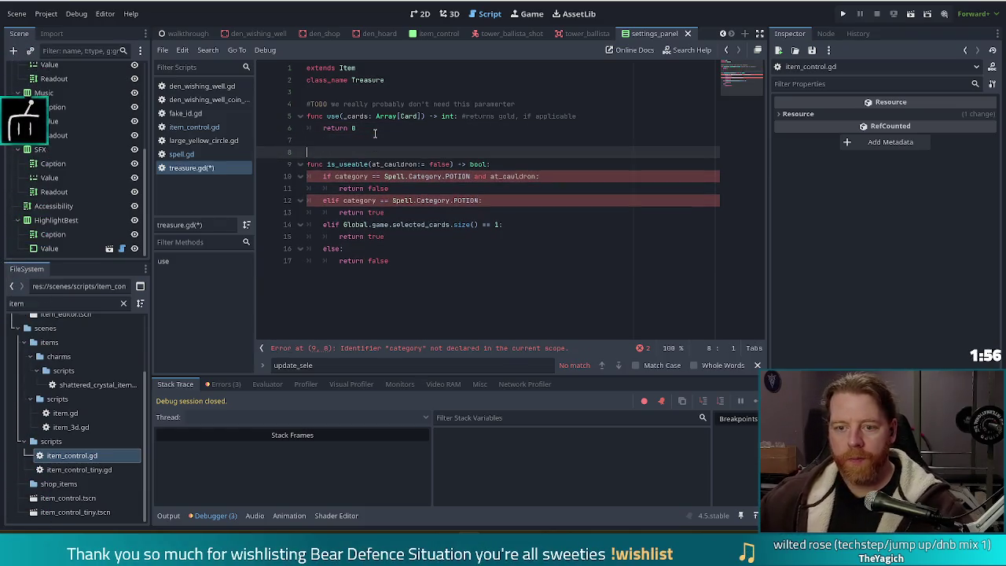
mouse_move(389, 261)
mouse_down()
mouse_move(314, 200)
mouse_move(322, 178)
mouse_up()
key(BackSpace)
text(return)
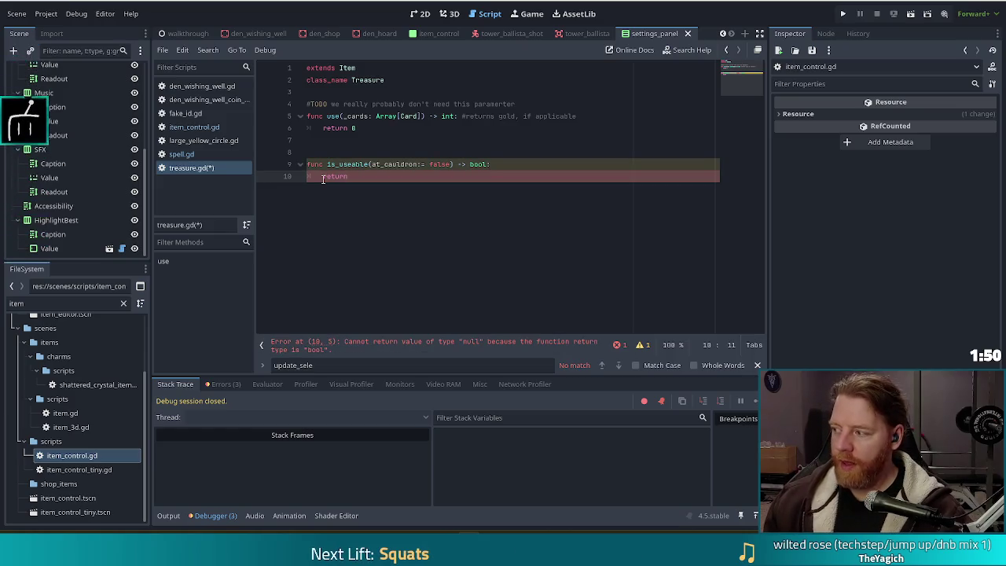
text( true)
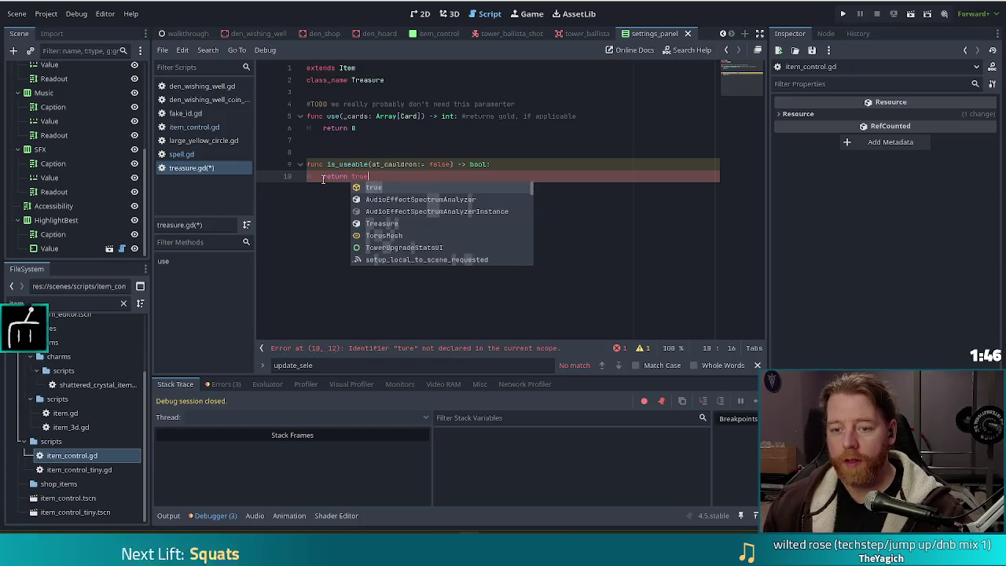
key(ctrl+s)
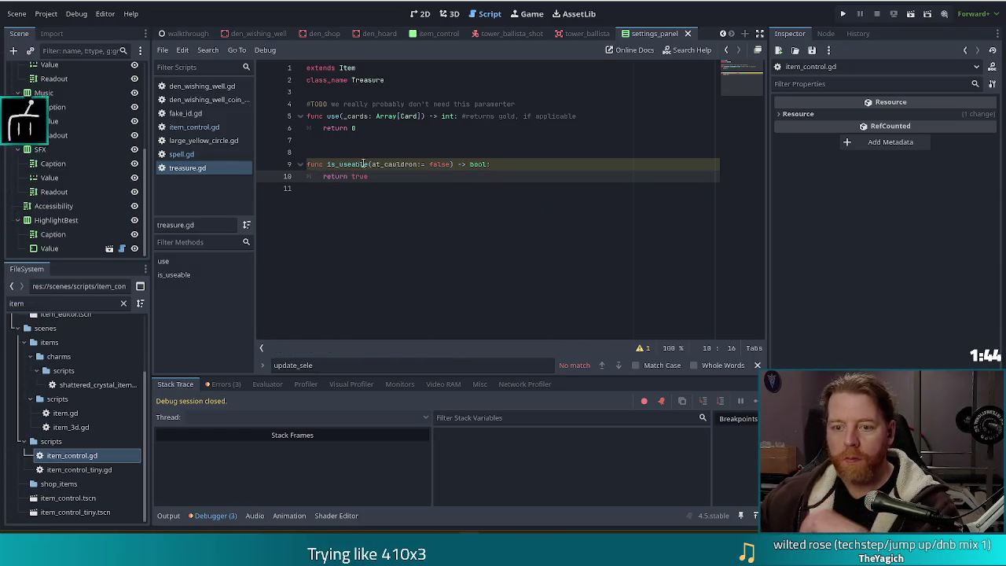
Delete the at_cauldron := false parameter so is_useable() takes no arguments.
double_click(395, 165)
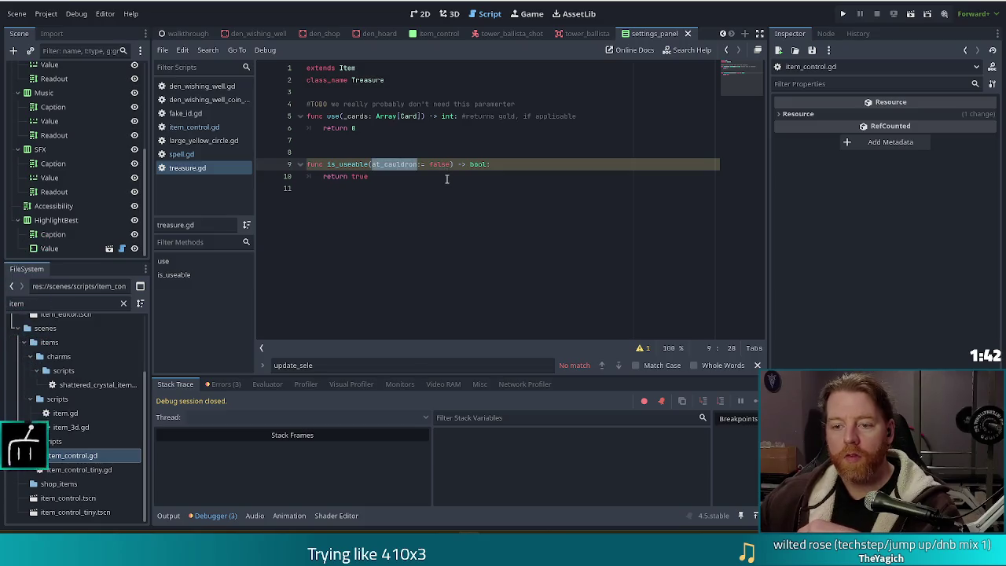
click(403, 164)
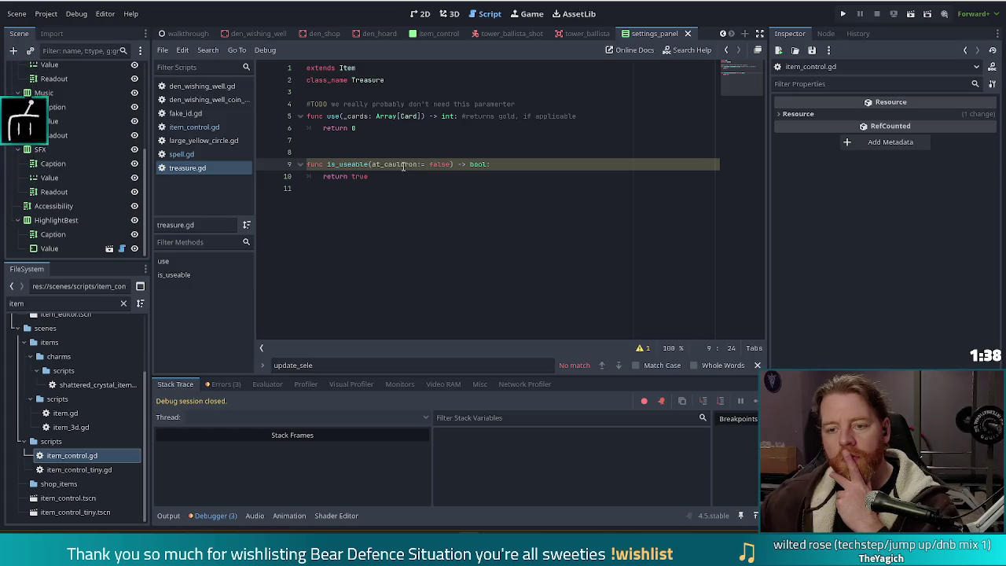
double_click(402, 165)
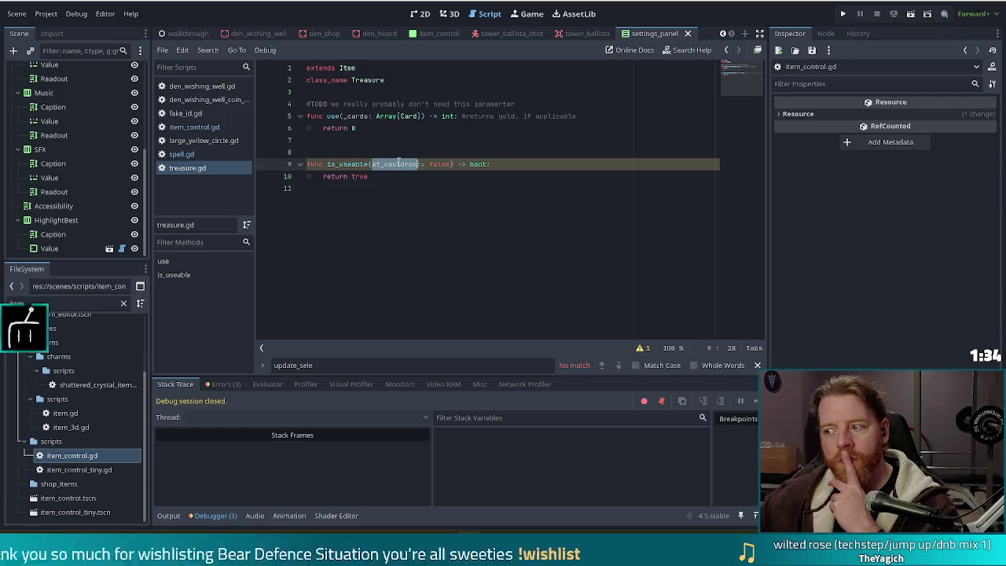
drag(373, 165, 451, 163)
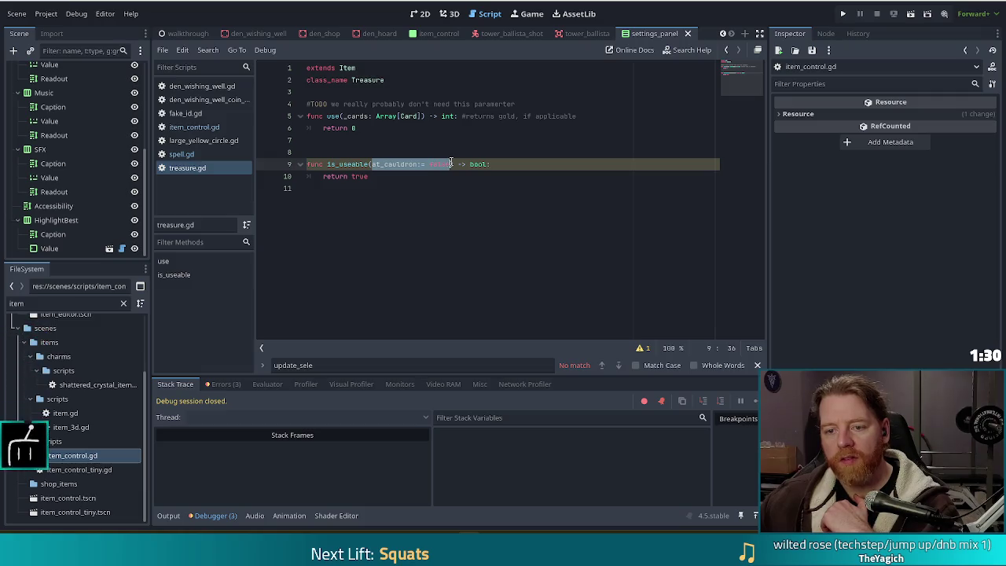
key(BackSpace)
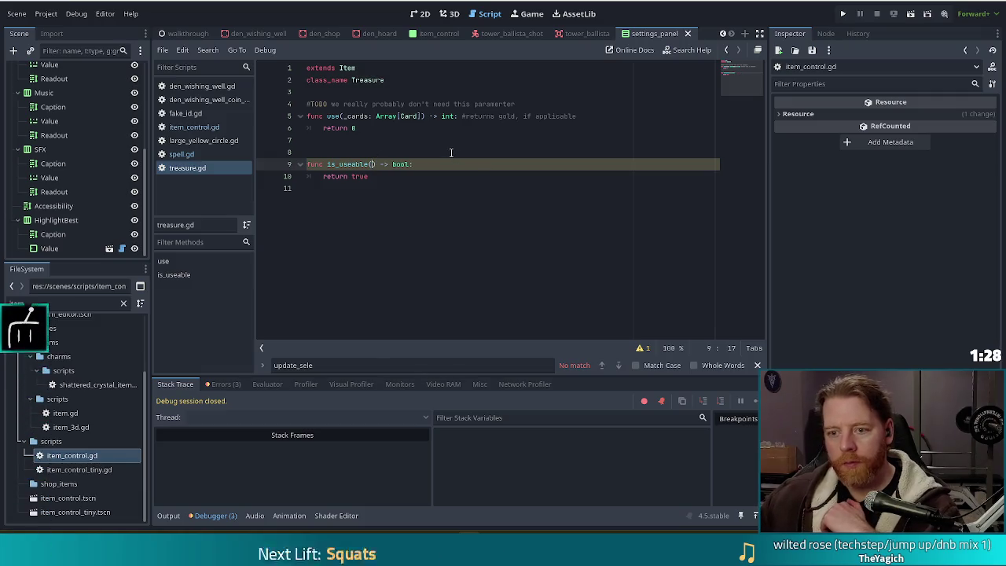
click(382, 175)
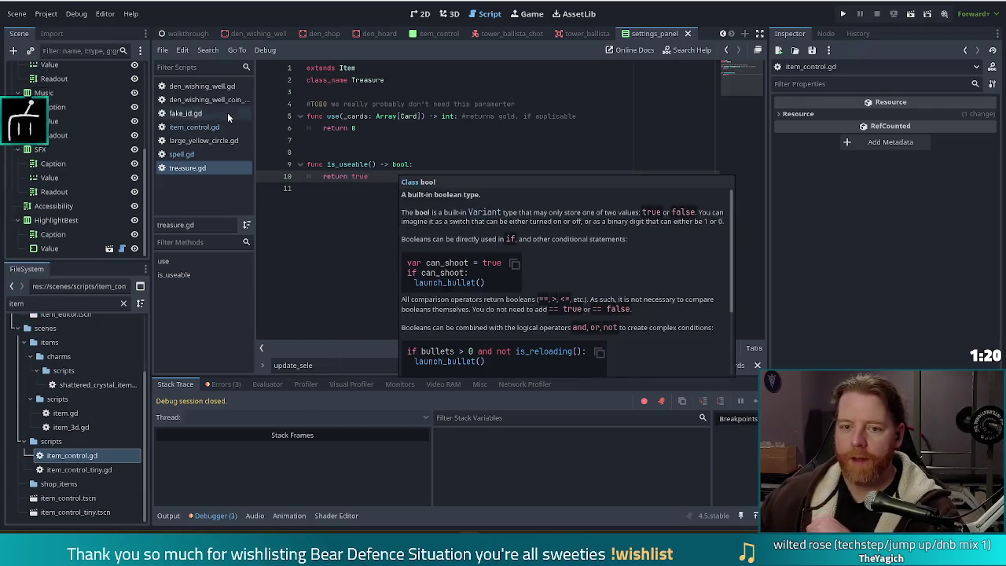
click(194, 126)
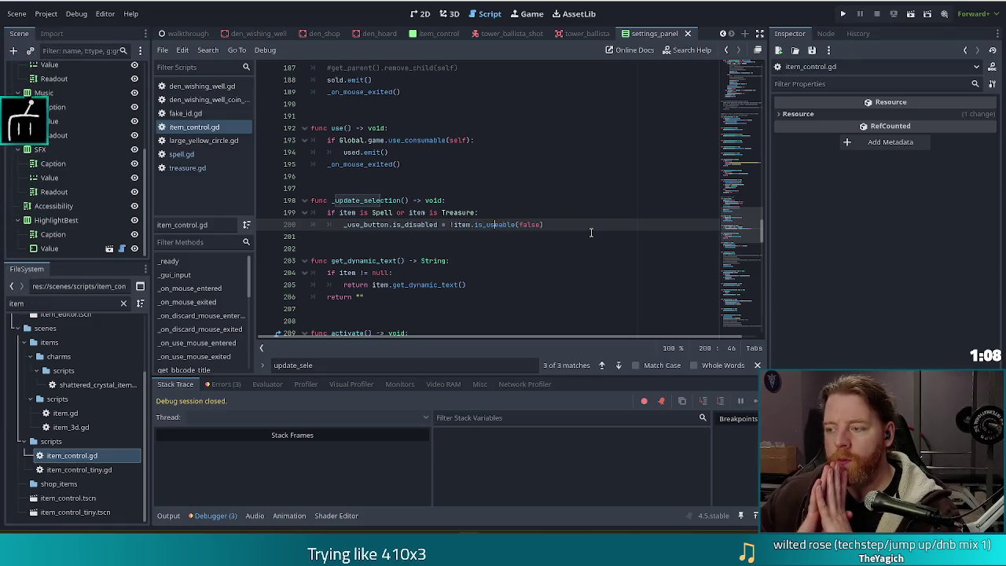
Call item.is_useable() with no argument on line 200 to set the use button's disabled state.
click(491, 225)
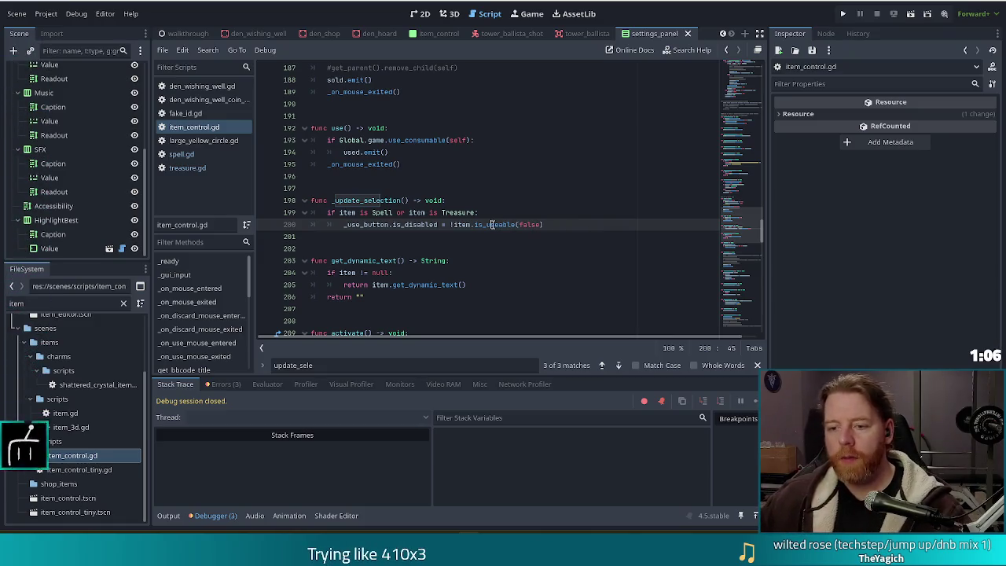
click(184, 154)
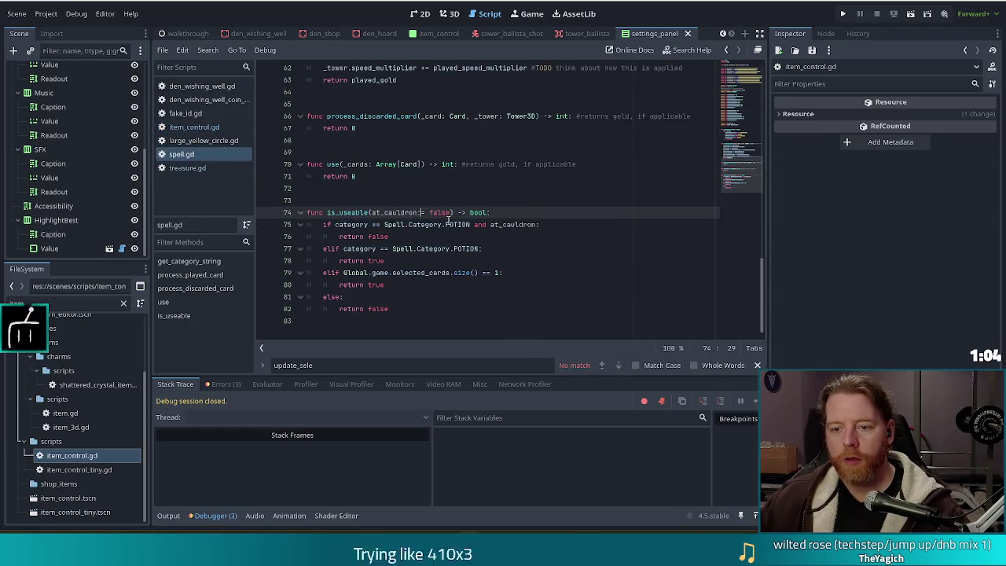
click(193, 127)
text(false)
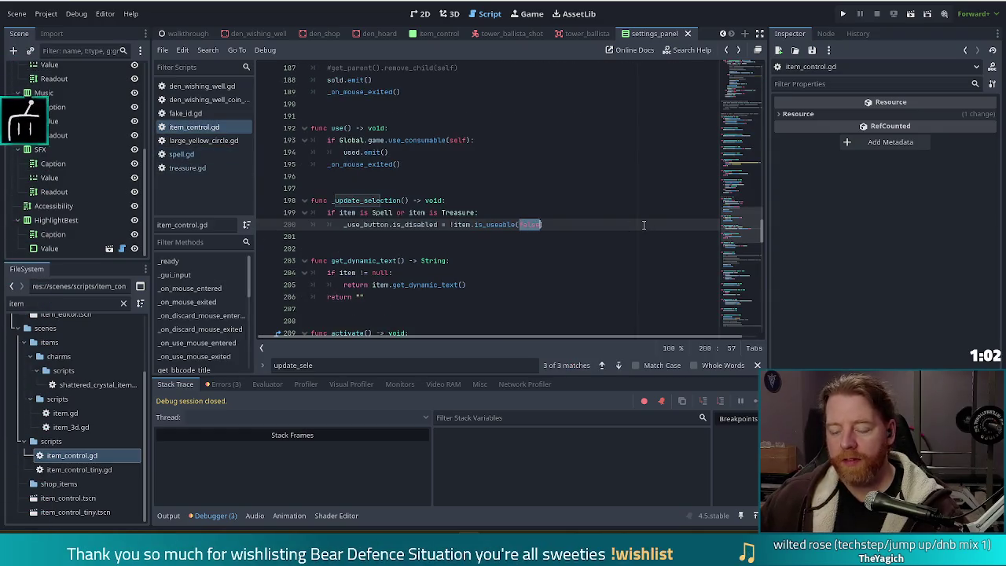
key(BackSpace)
key(Escape)
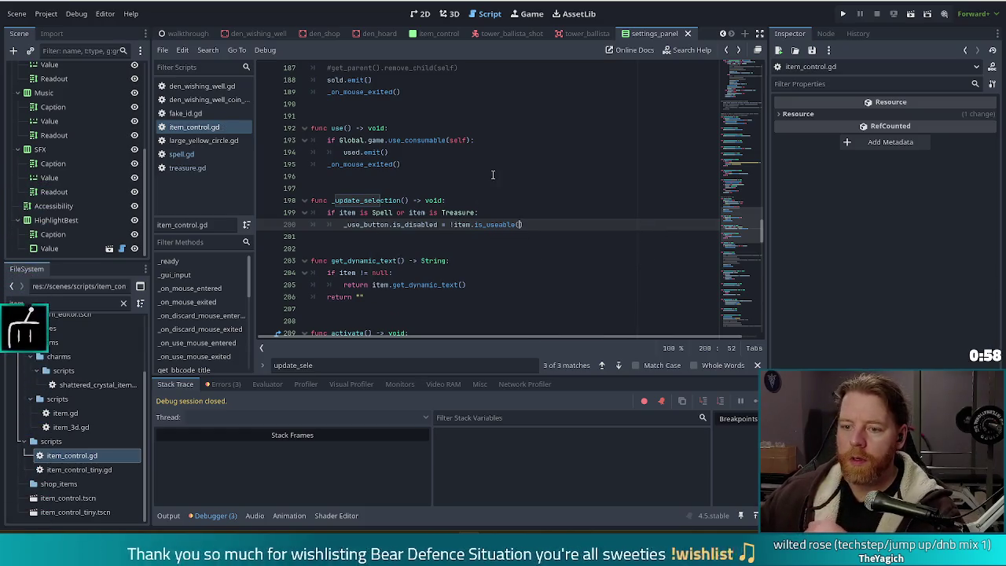
click(533, 227)
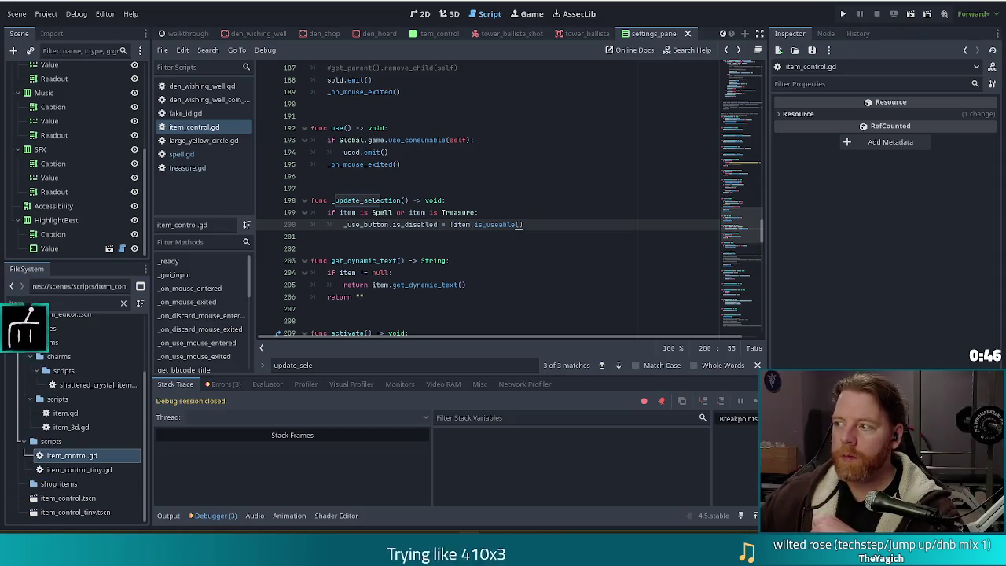
click(426, 212)
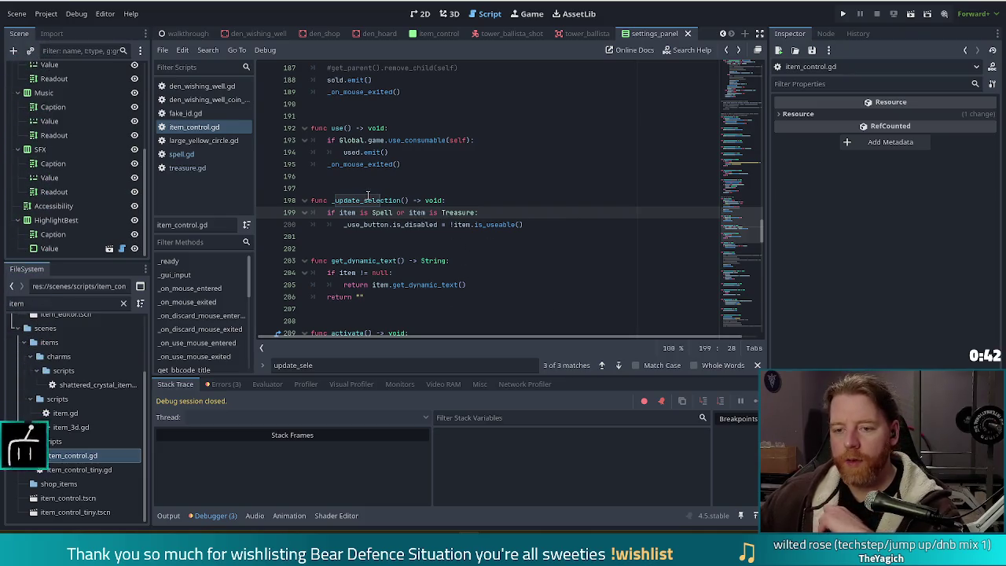
mouse_move(362, 200)
mouse_down()
mouse_move(504, 213)
mouse_move(464, 224)
mouse_up()
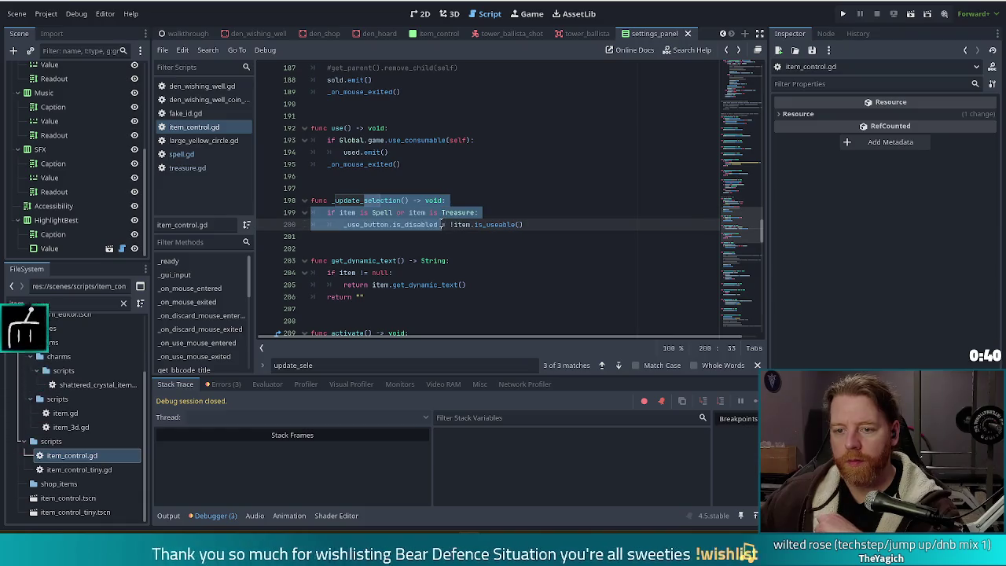
click(464, 224)
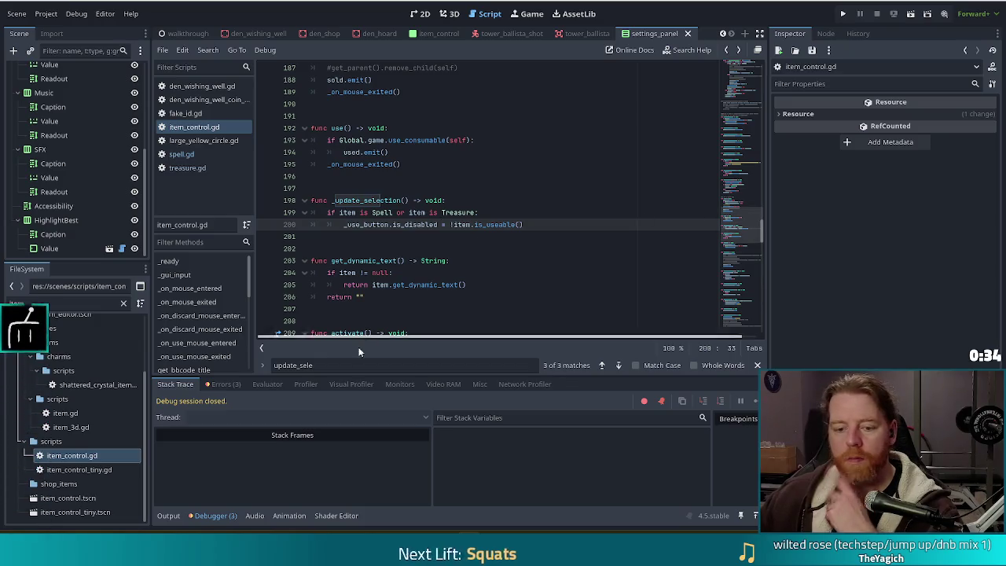
click(225, 383)
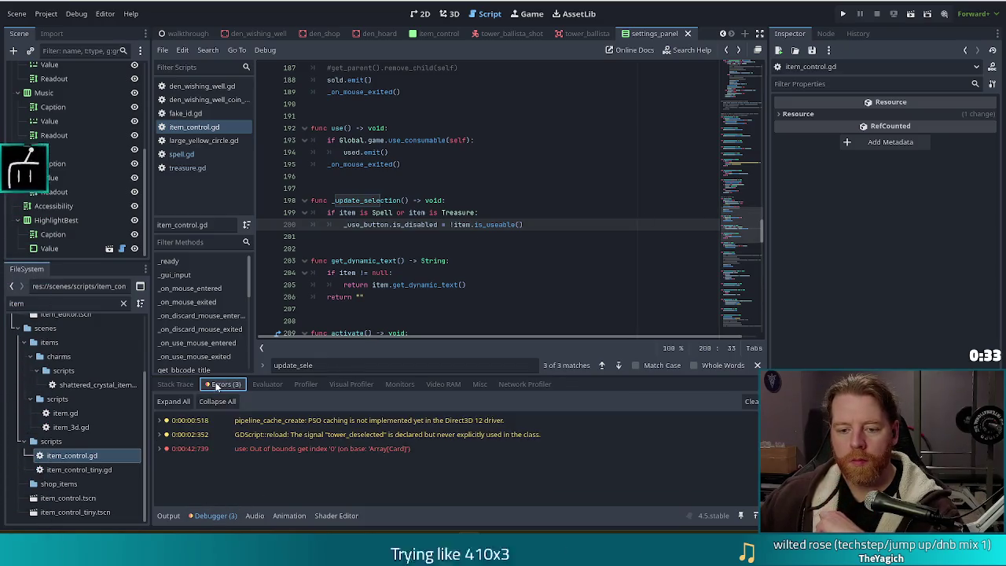
Inspect the out-of-bounds error in fake_id.gd, then view _ready in item_control.gd.
click(314, 450)
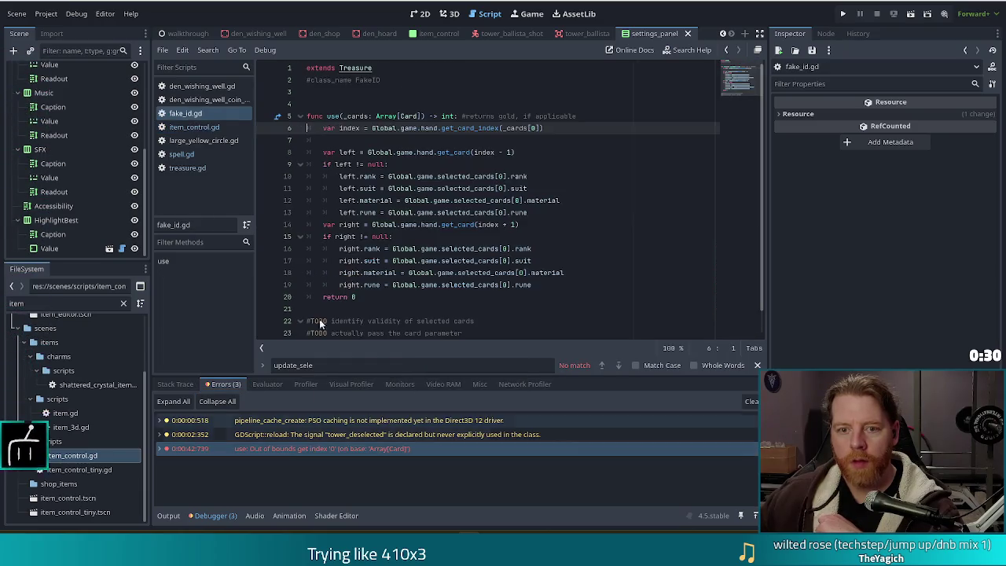
click(481, 164)
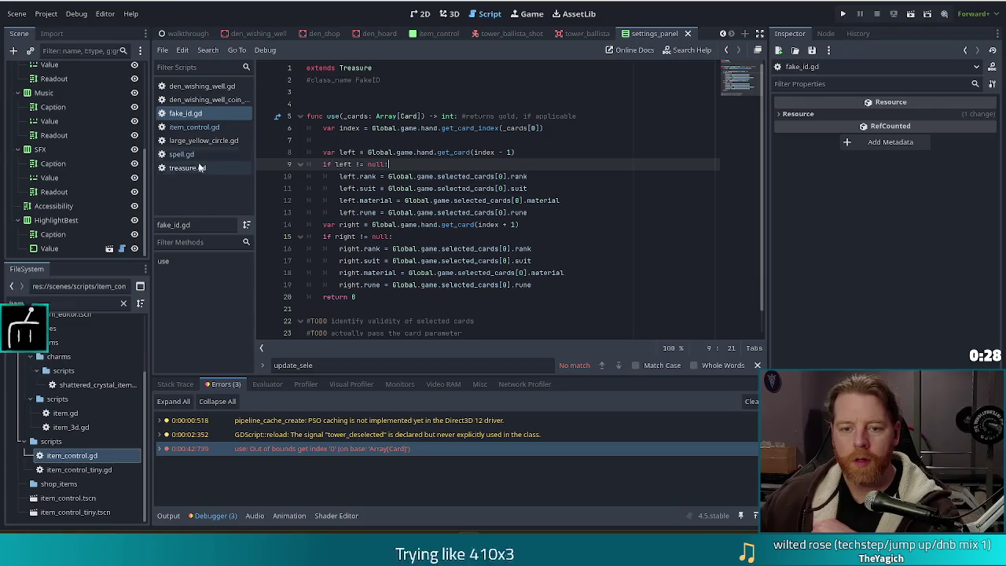
click(188, 127)
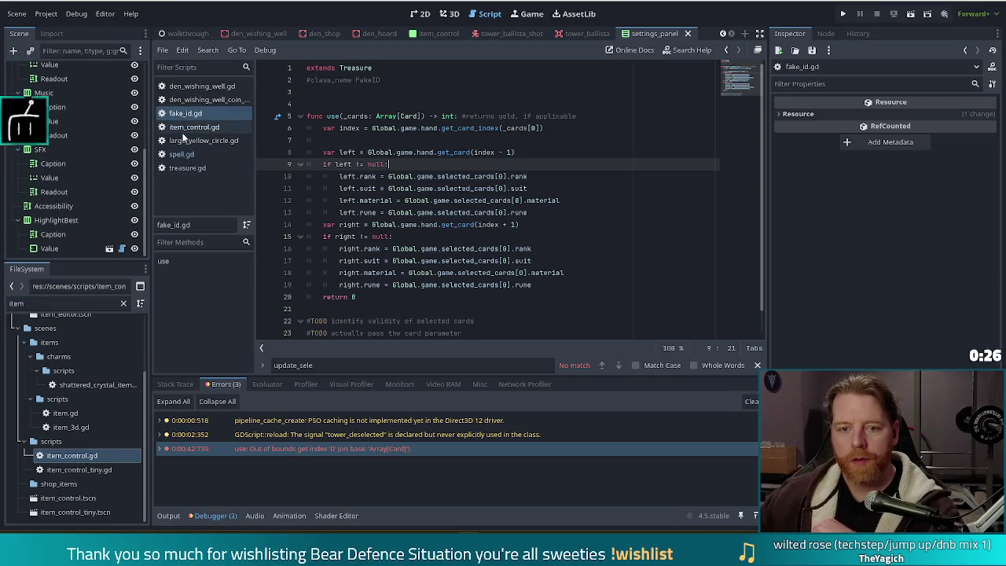
drag(749, 213, 752, 126)
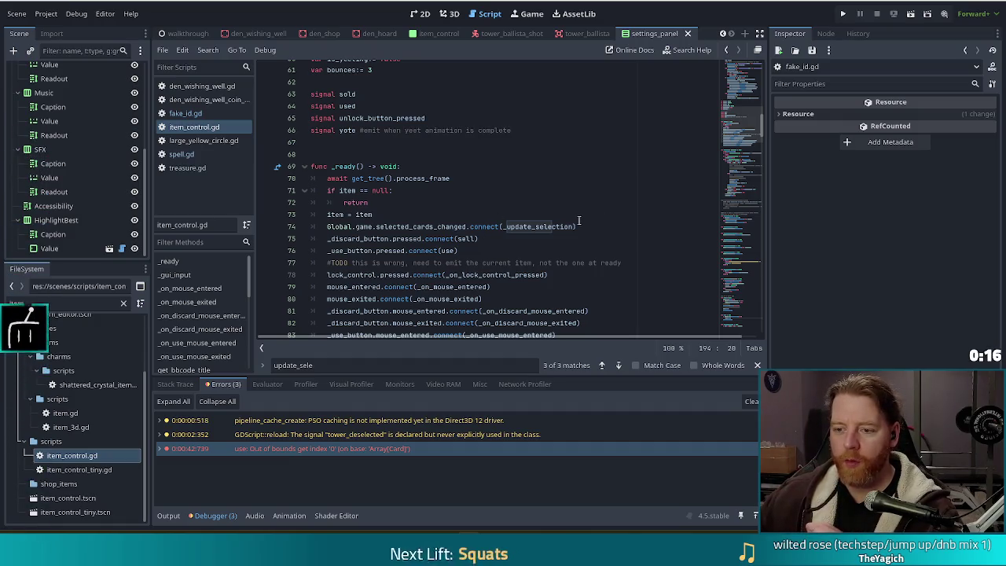
click(590, 225)
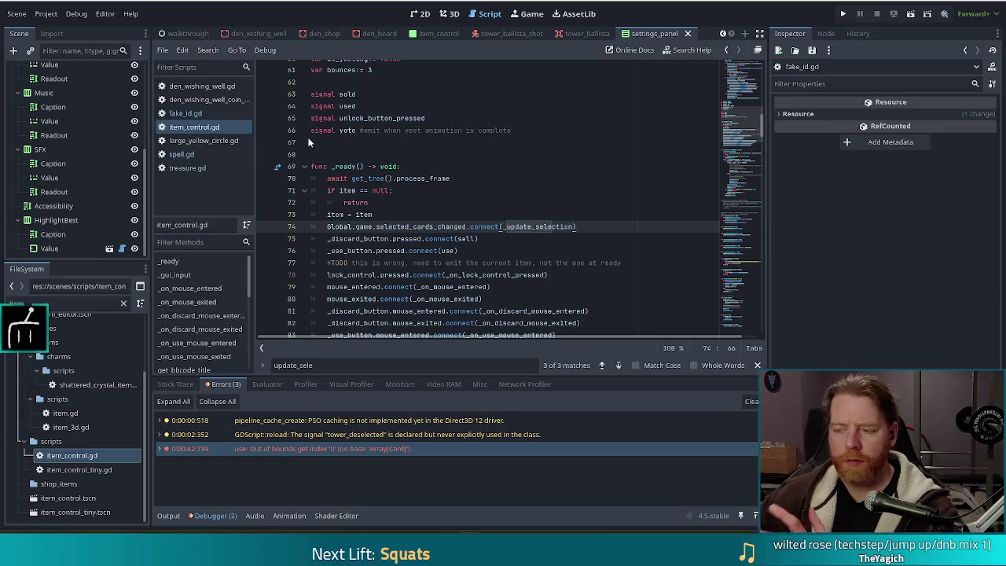
click(219, 86)
drag(758, 167, 735, 104)
click(416, 189)
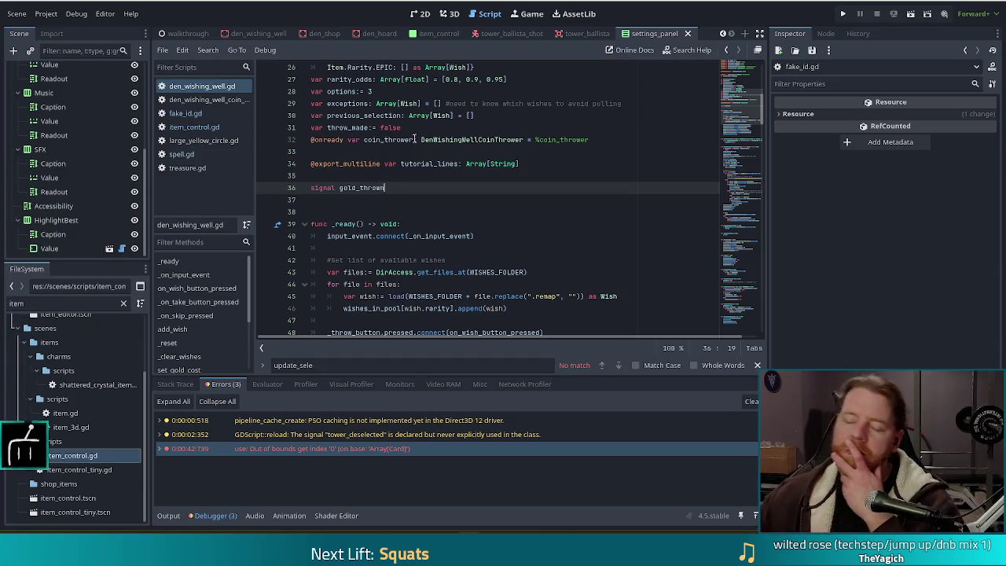
scroll(419, 150, up, 8)
scroll(421, 149, down, 7)
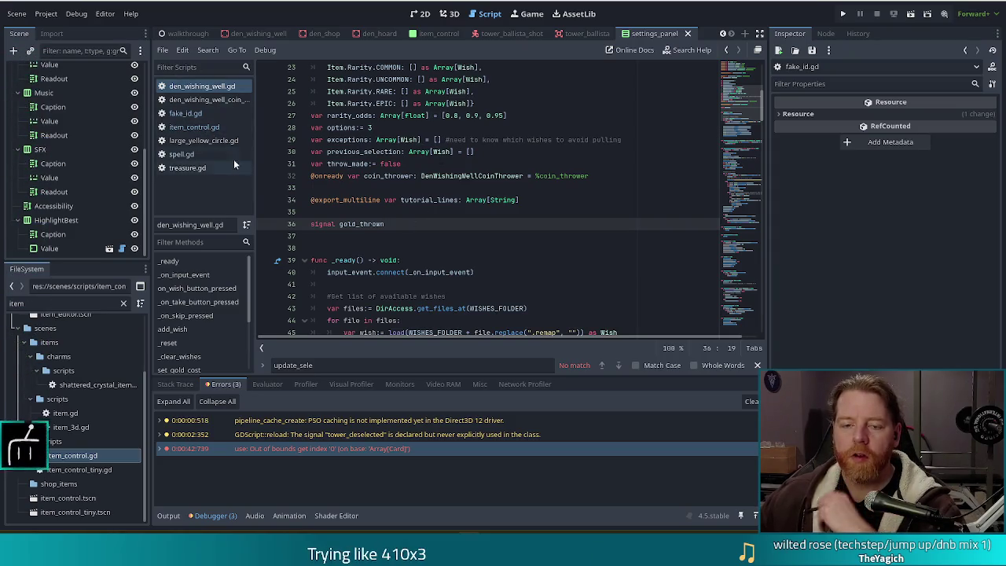
click(368, 224)
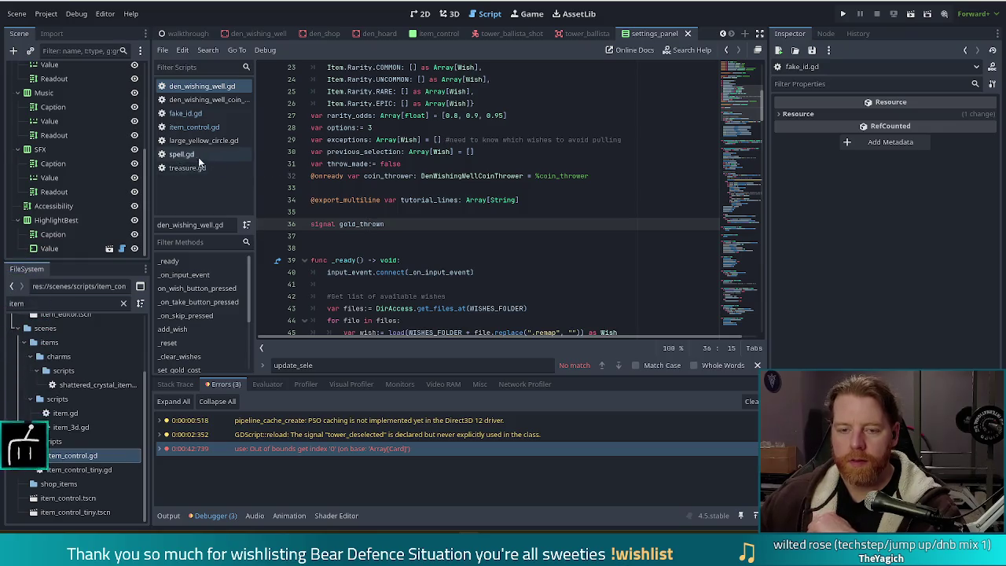
click(194, 127)
click(502, 188)
click(588, 236)
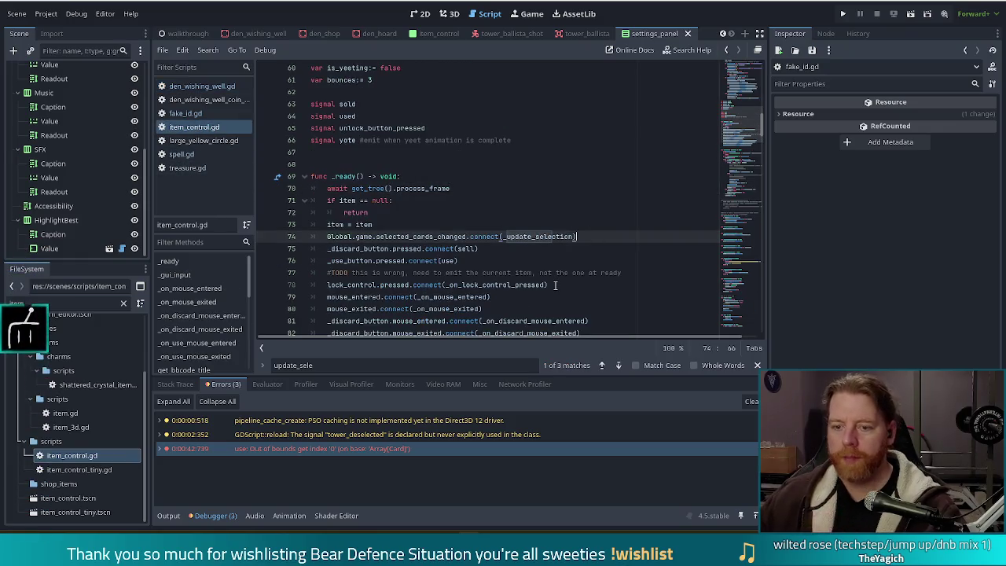
Add line 75 connecting Global.den.station_selected to _update_selection.
key(Return)
text(lobal)
key(BackSpace)
key(BackSpace)
key(BackSpace)
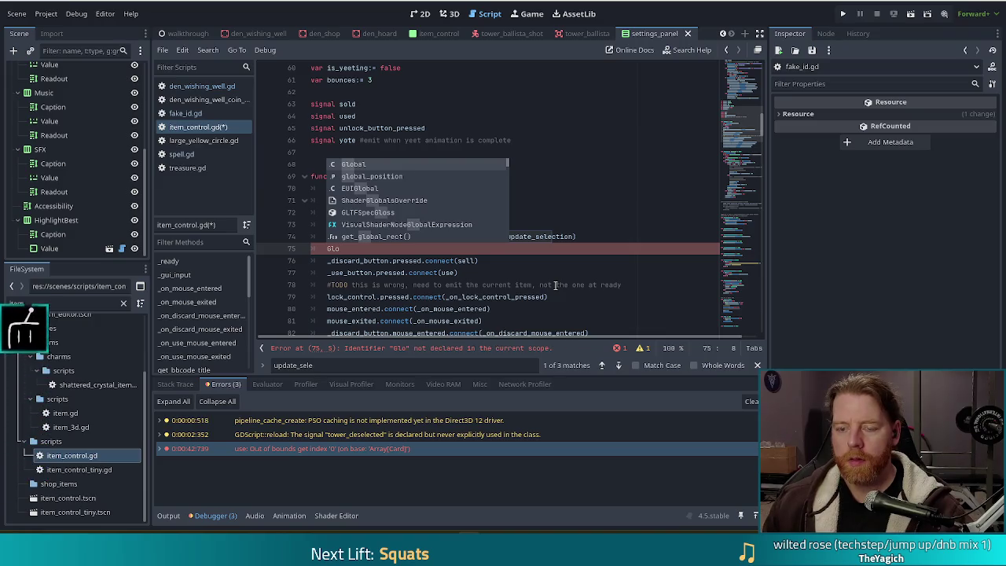
text(bal.)
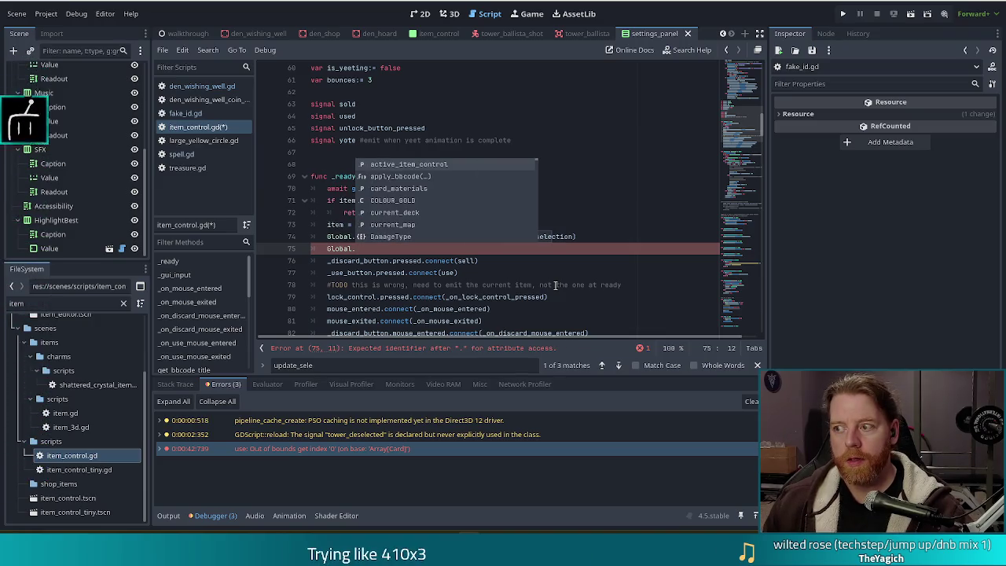
text(game)
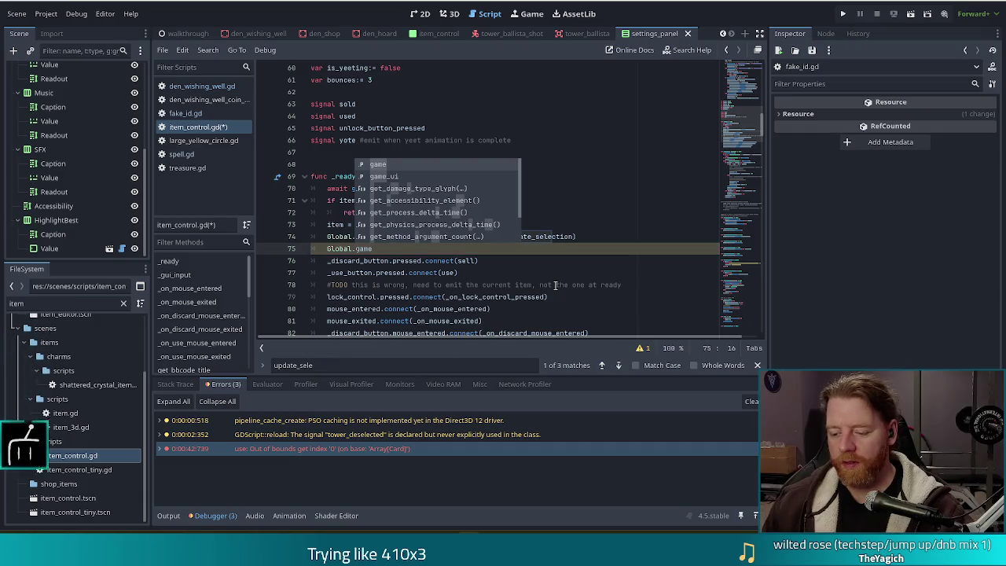
text(_u)
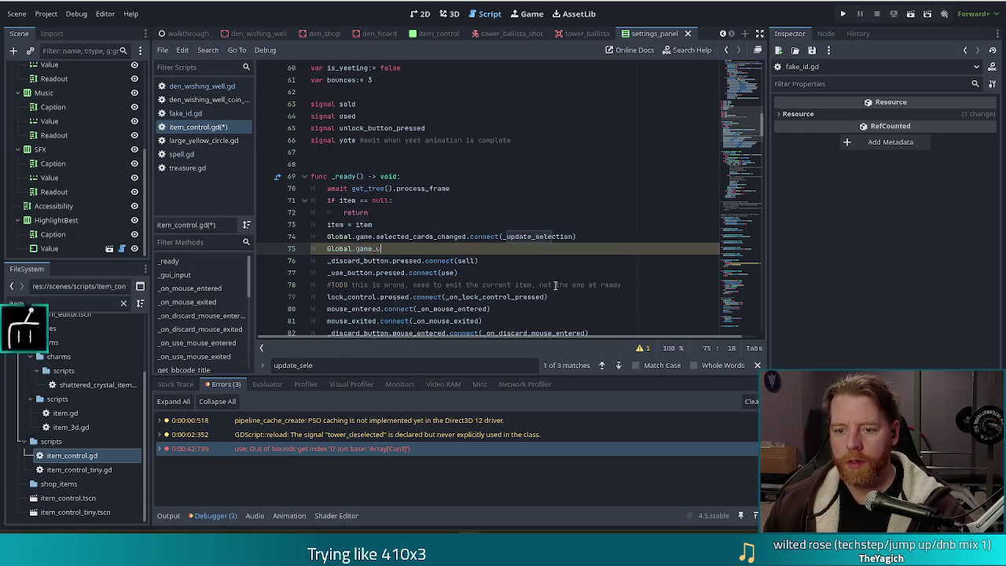
text(i.stat)
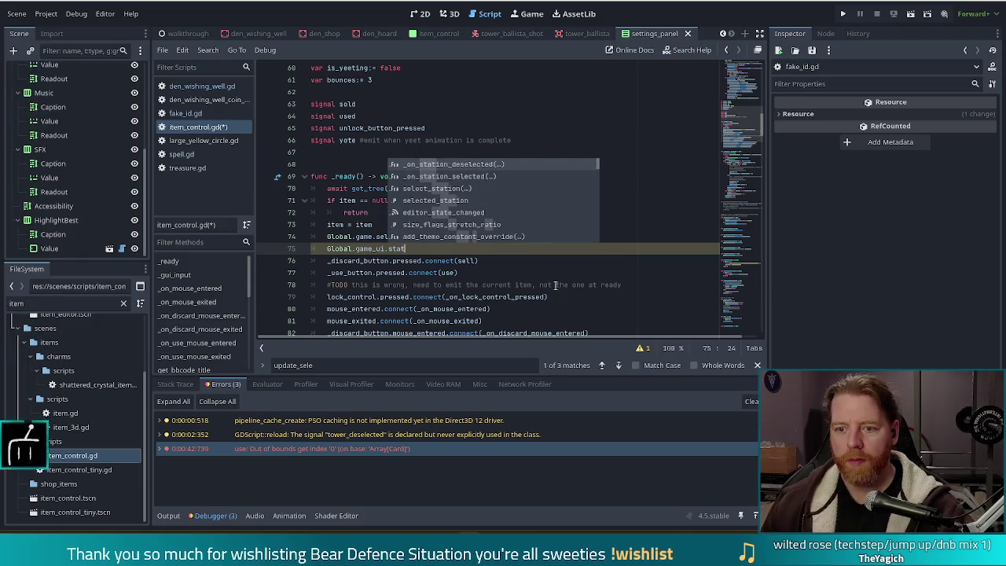
key(Down)
key(Down)
key(Down)
key(Up)
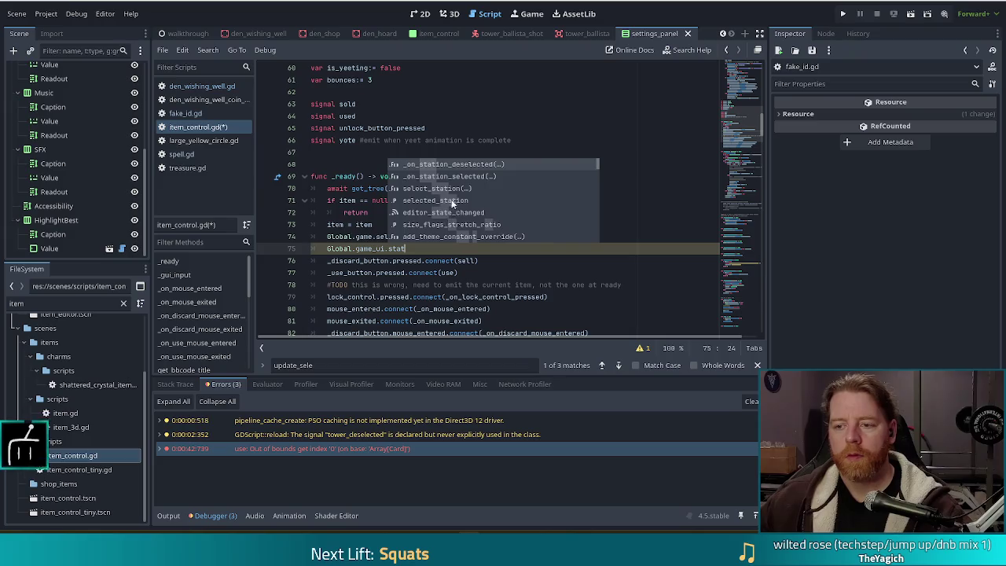
scroll(451, 201, down, 1)
shift+click(356, 249)
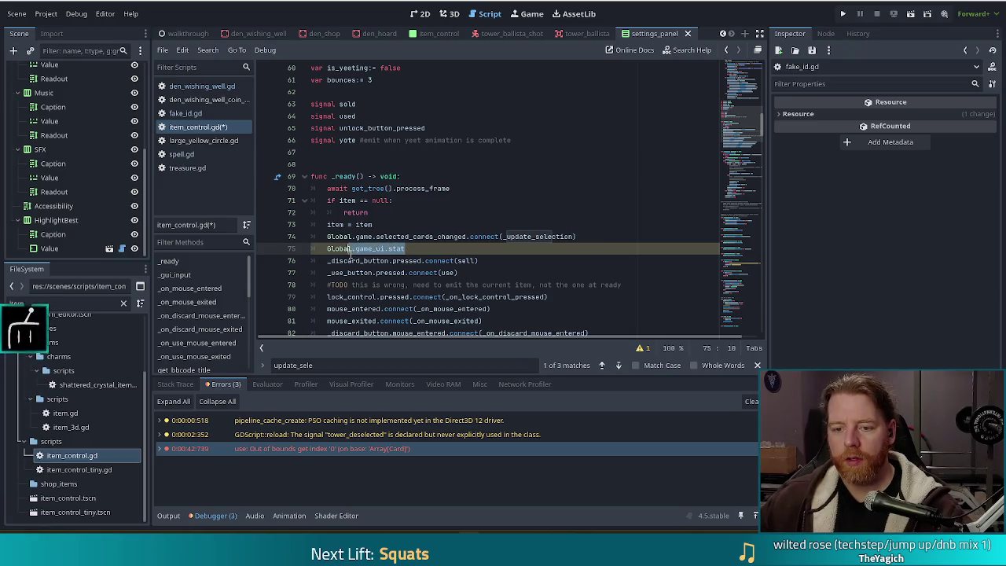
text(cam.stat)
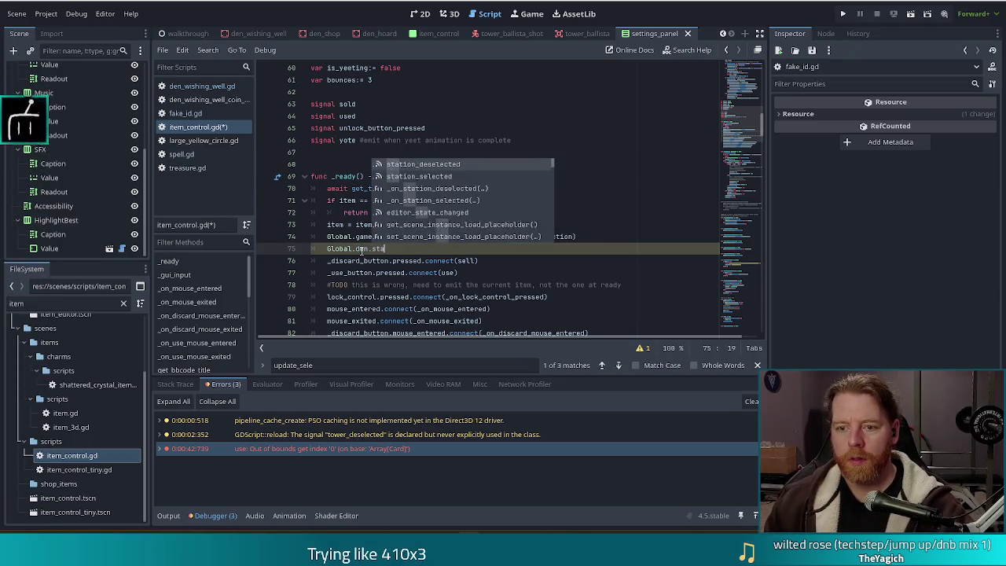
key(Return)
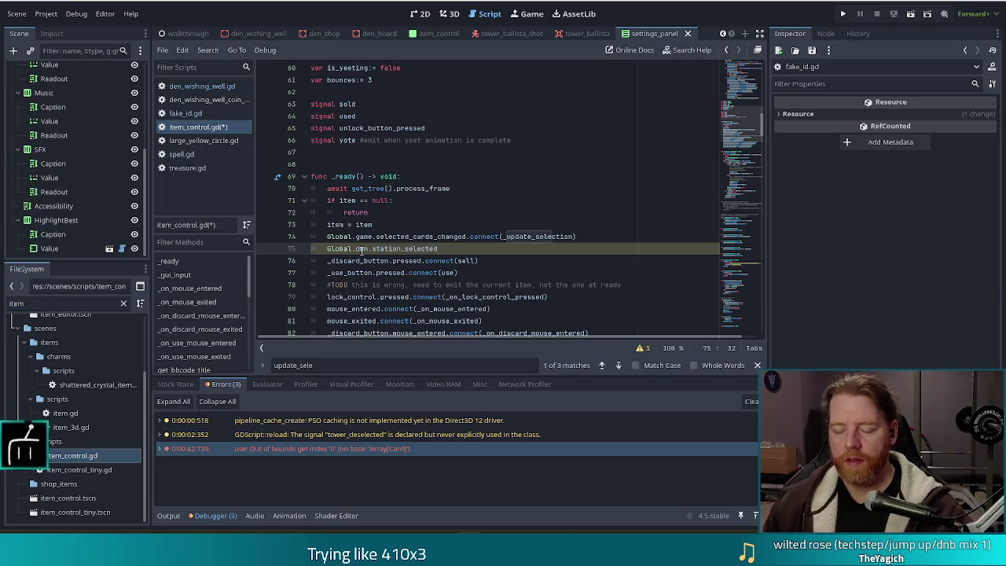
key(Return)
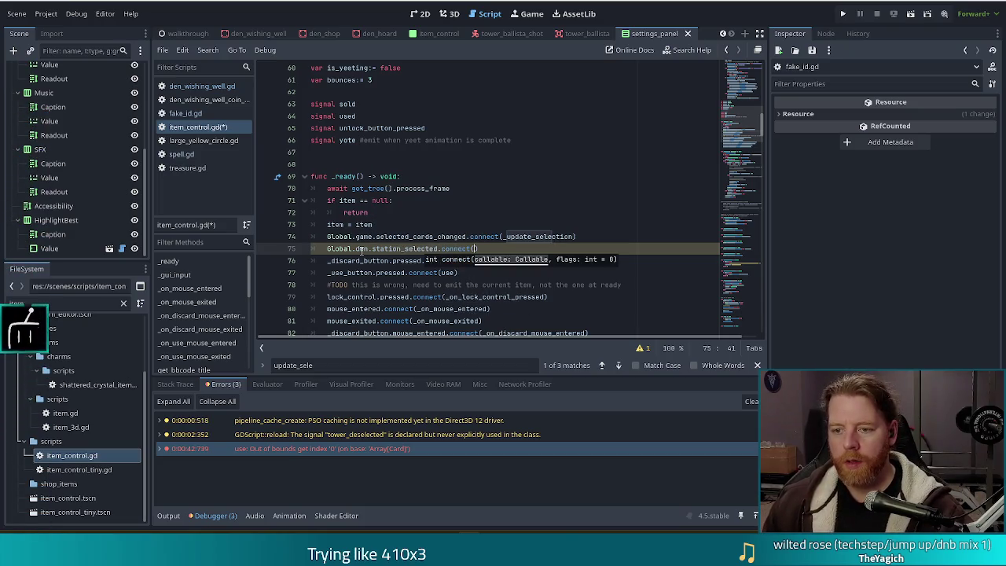
text(_Upda)
key(Return)
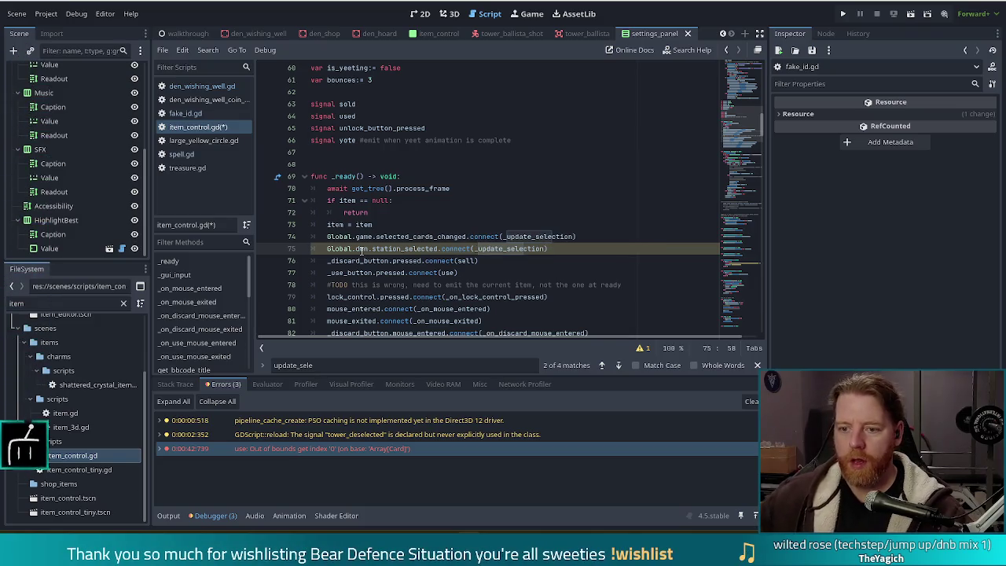
Check the station_selected signal in den.gd, then append .unbind(1) to _update_selection.
ctrl+click(420, 249)
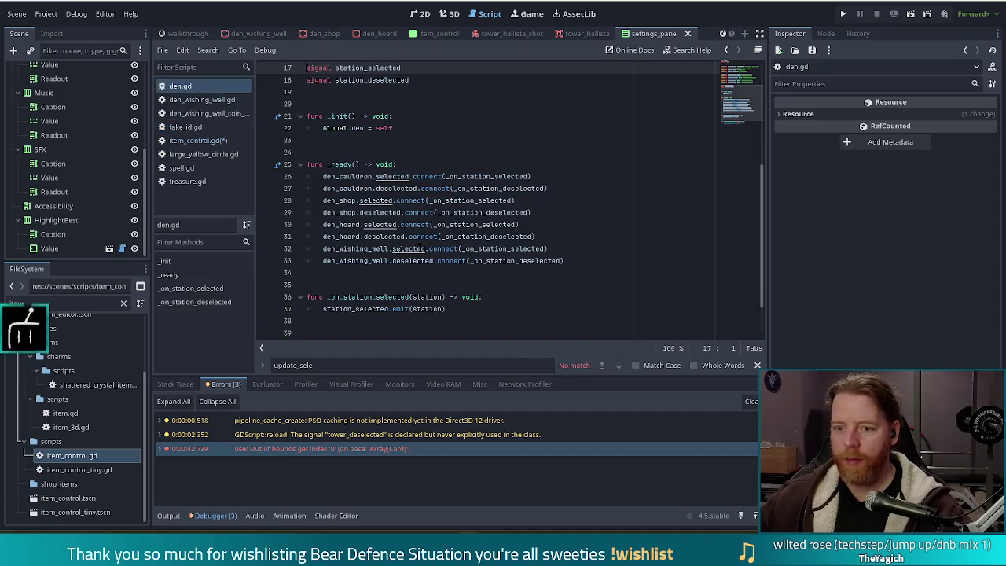
click(454, 154)
key(ctrl+f)
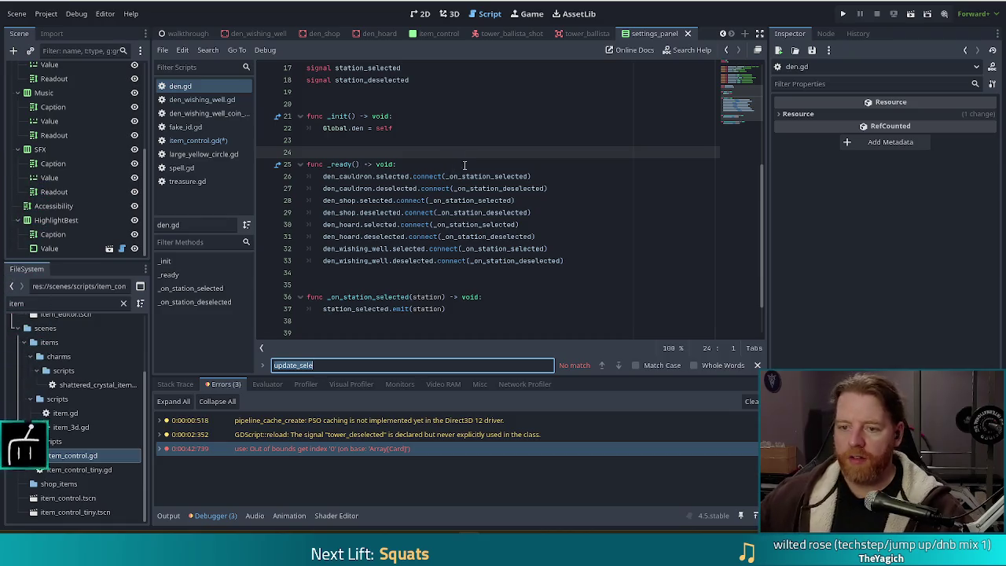
key(alt+Left)
key(alt+Left)
key(alt+Left)
click(545, 248)
text(.unbind)
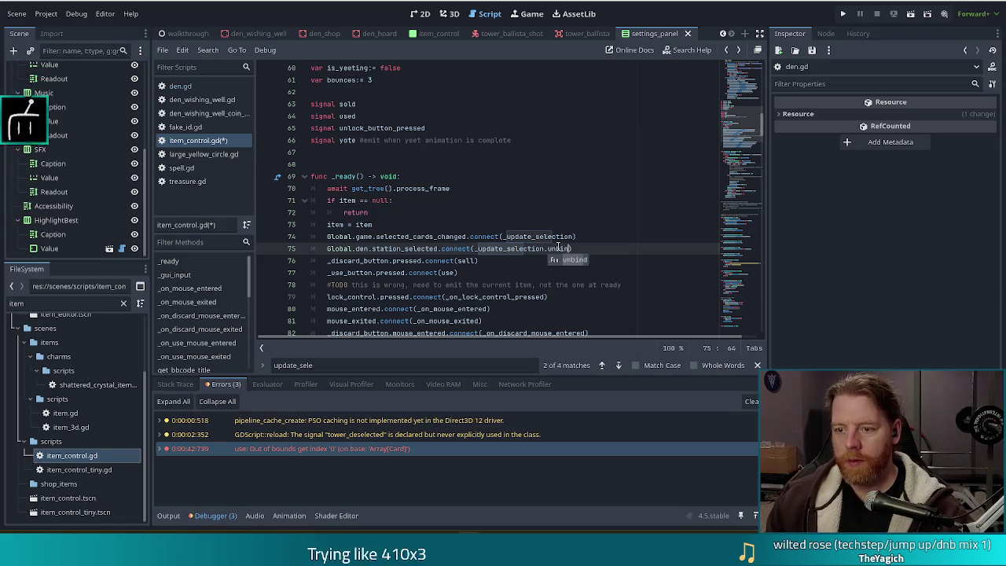
text())
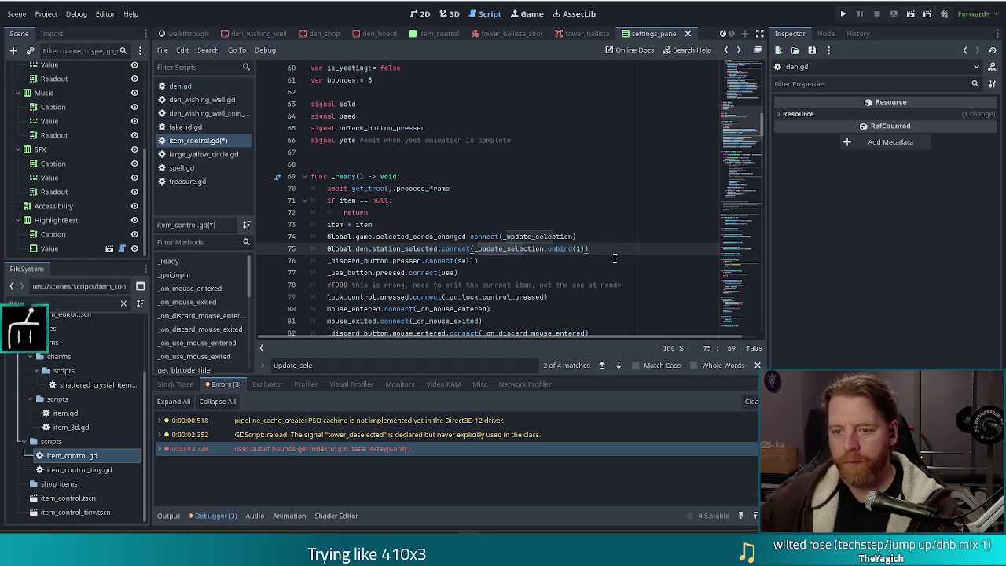
key(Return)
Add line 76 connecting Global.den.den_wishing_well.gold_thrown to _update_selection.
text(Glob)
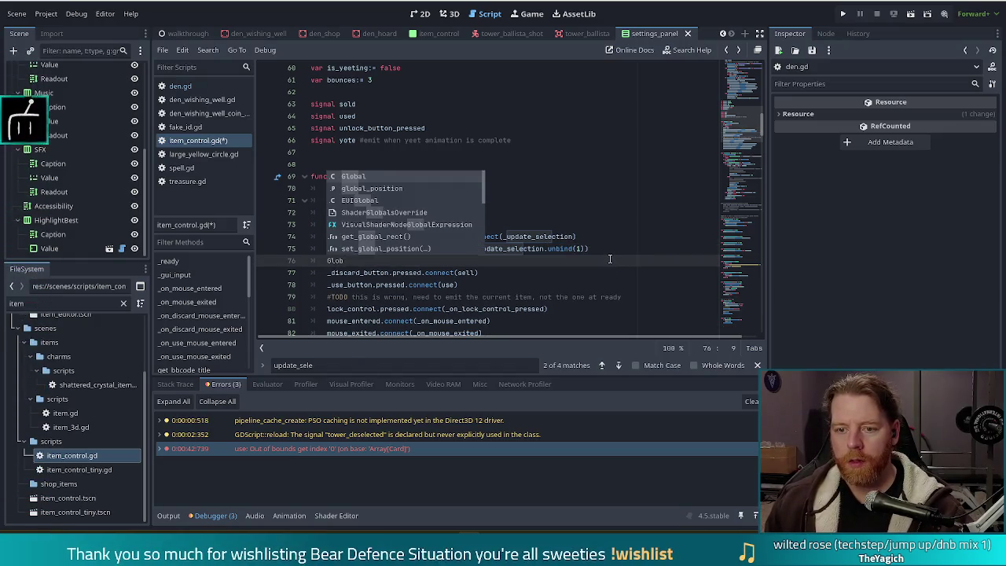
key(Return)
text(en.wi)
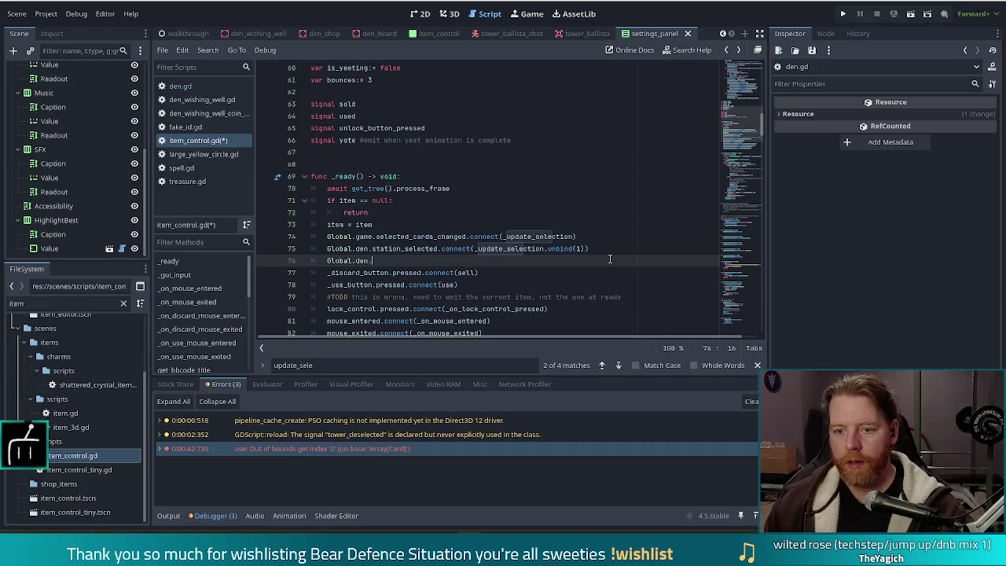
key(Return)
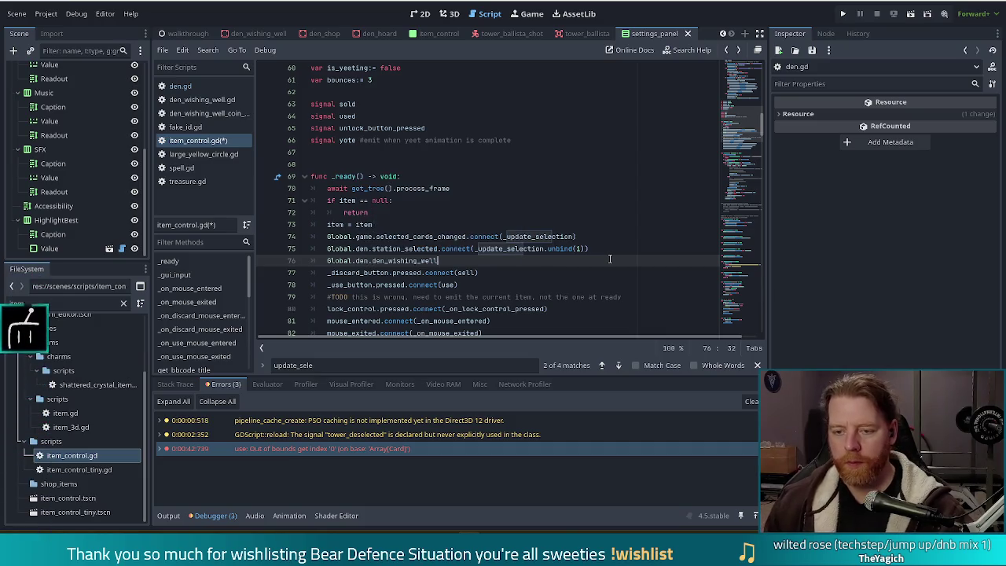
text(.)
key(Down)
key(Down)
key(Down)
key(Return)
text(.gold_thrown.con)
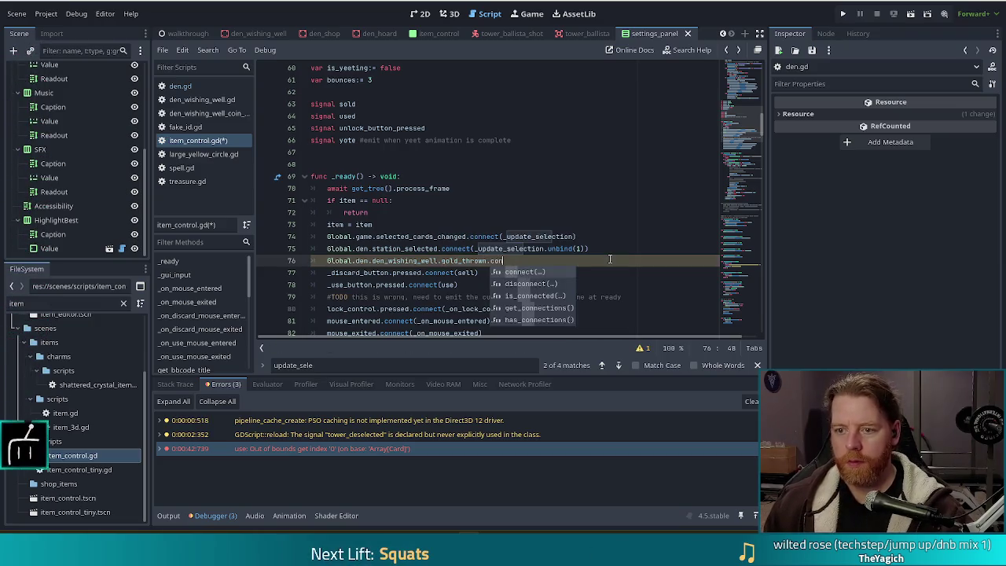
key(Return)
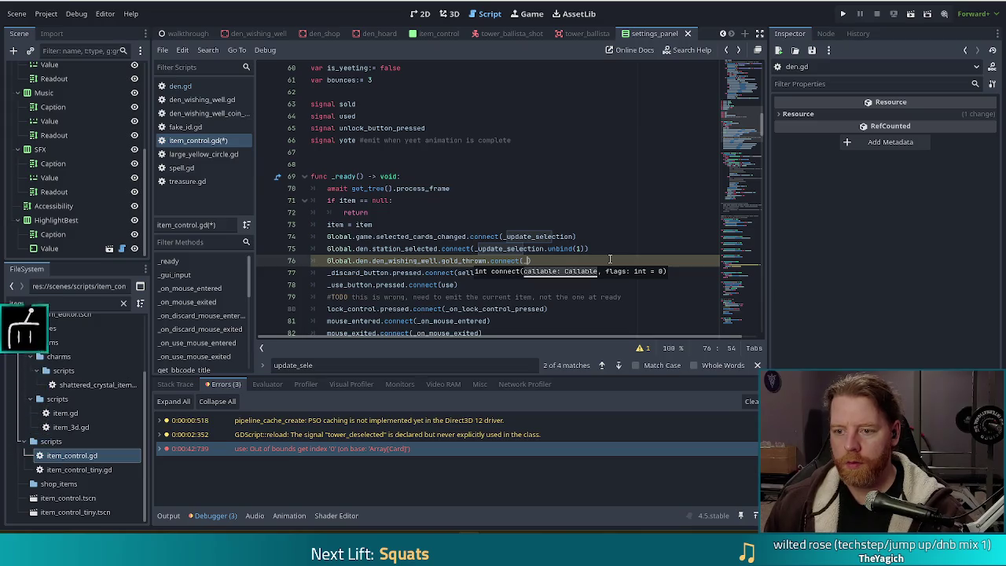
text(upda)
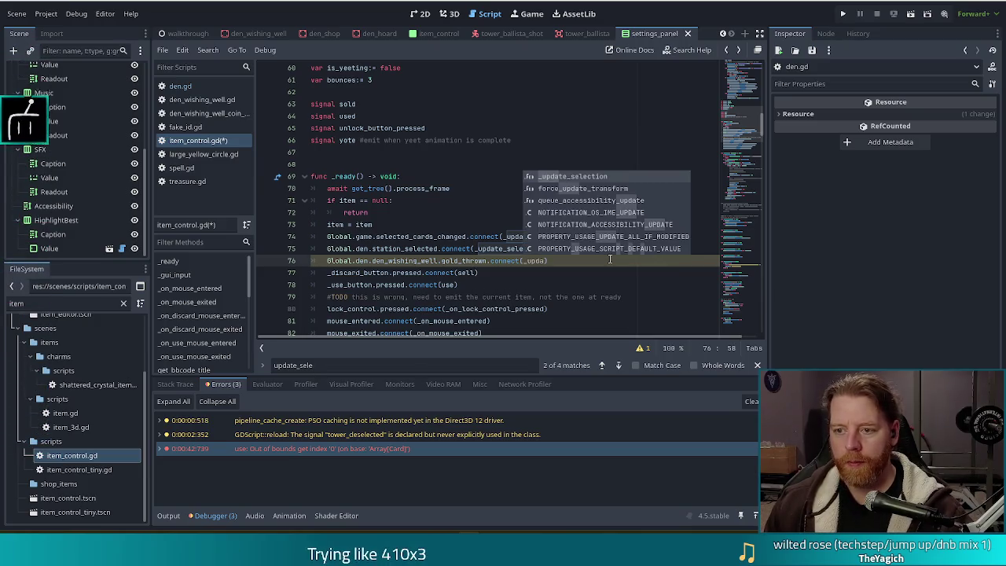
key(Return)
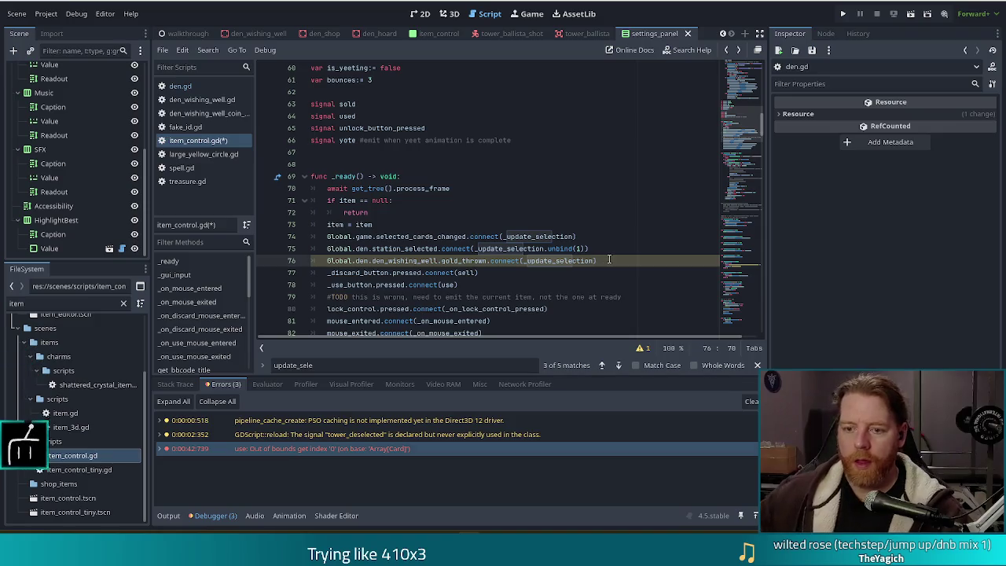
Verify gold_thrown in den_wishing_well.gd, close the connect call, and save item_control.gd.
ctrl+click(464, 260)
click(423, 189)
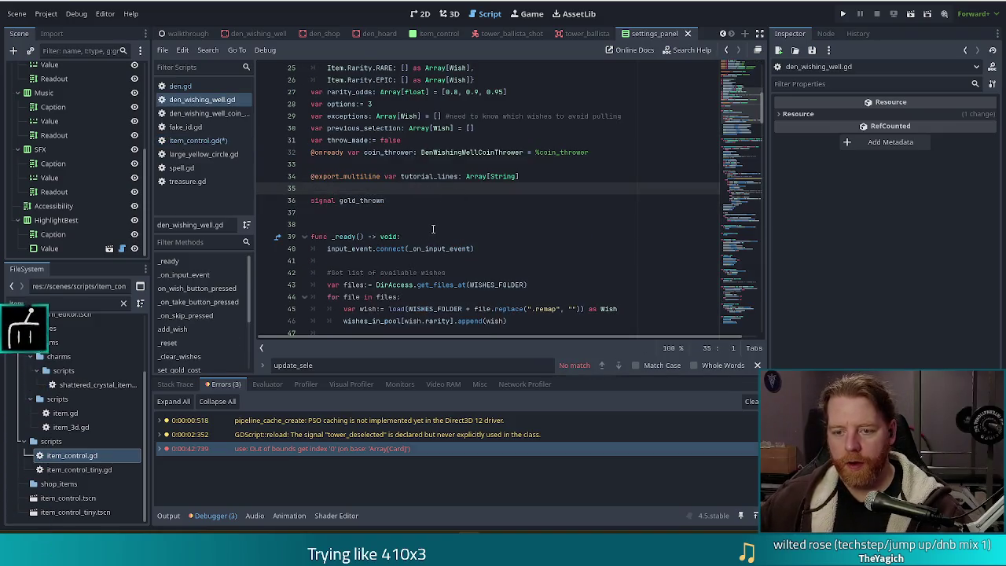
key(ctrl+f)
text(gold_thrown.em)
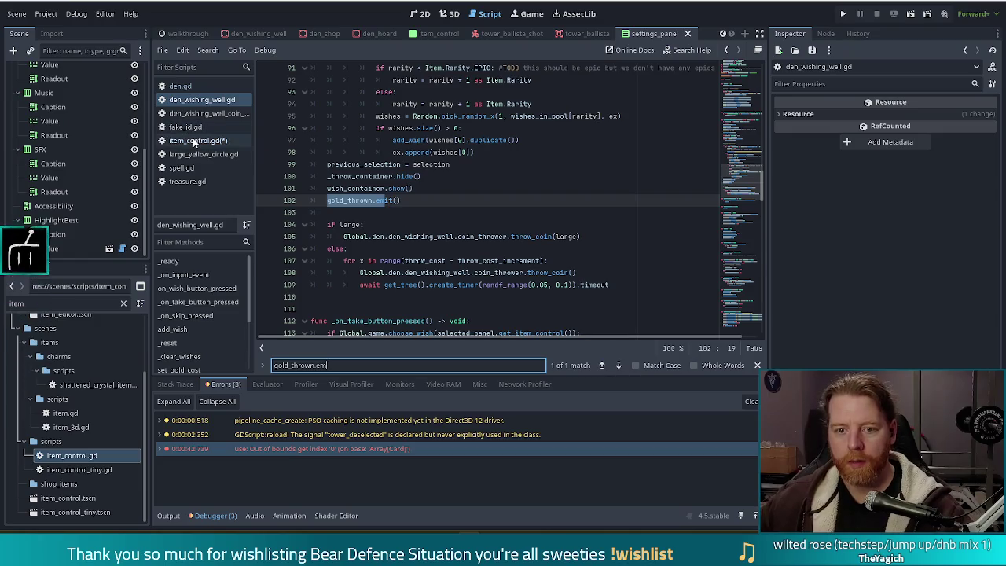
click(193, 140)
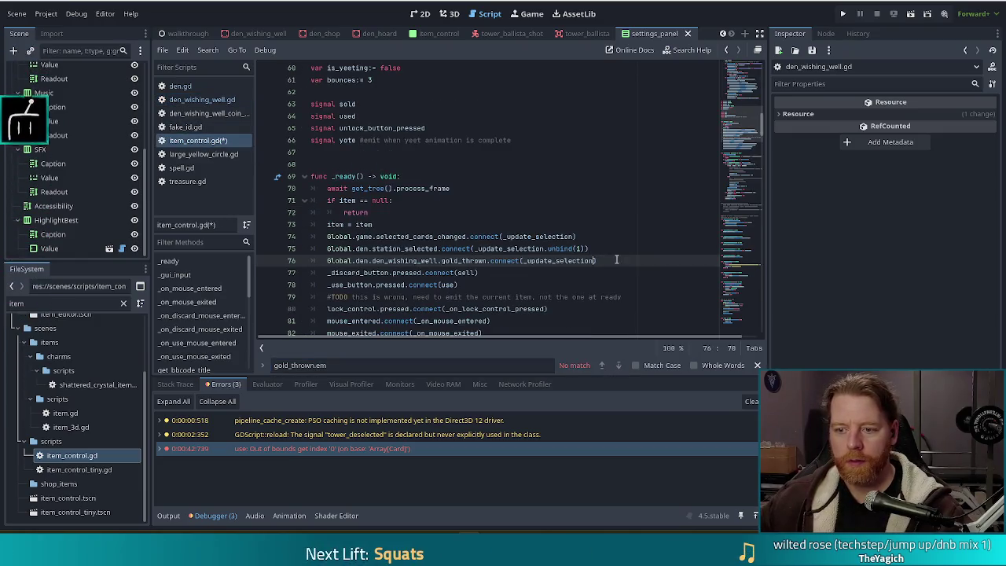
text())
key(Down)
click(758, 365)
click(464, 236)
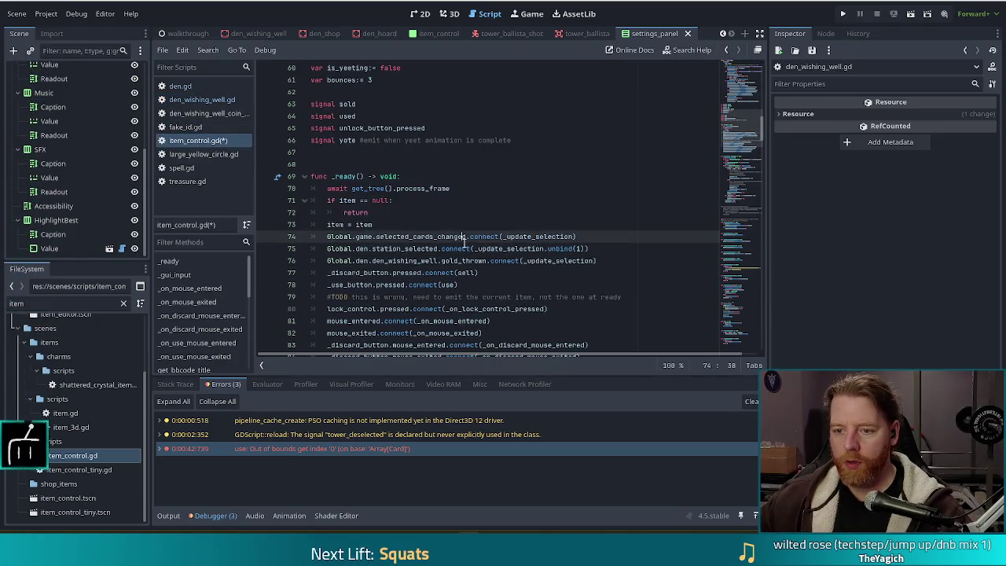
key(ctrl+s)
click(542, 270)
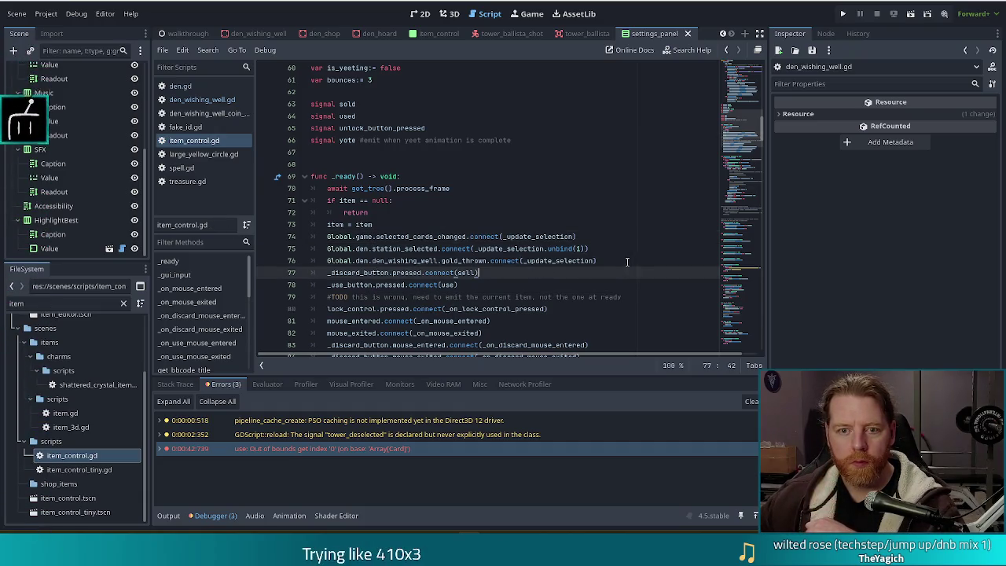
click(206, 154)
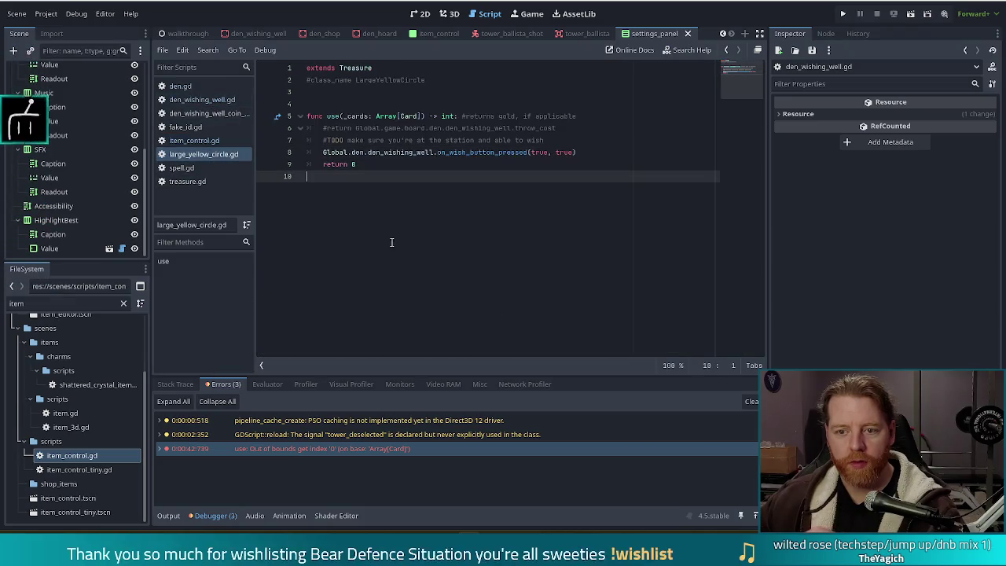
Add is_useable() -> bool beginning 'if Global.game_ui.selected_station is DenWishingWell'.
key(Return)
key(Return)
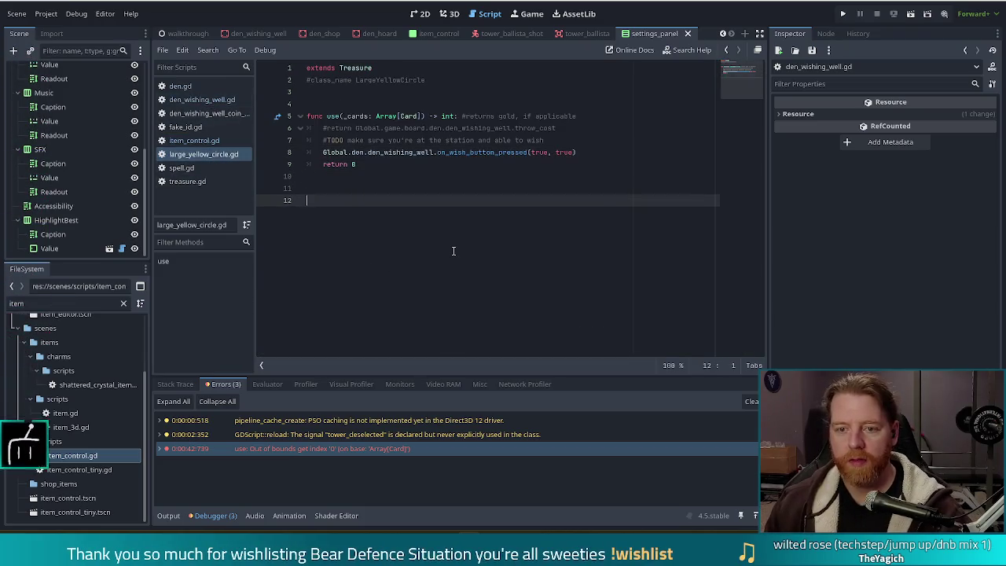
text(func )
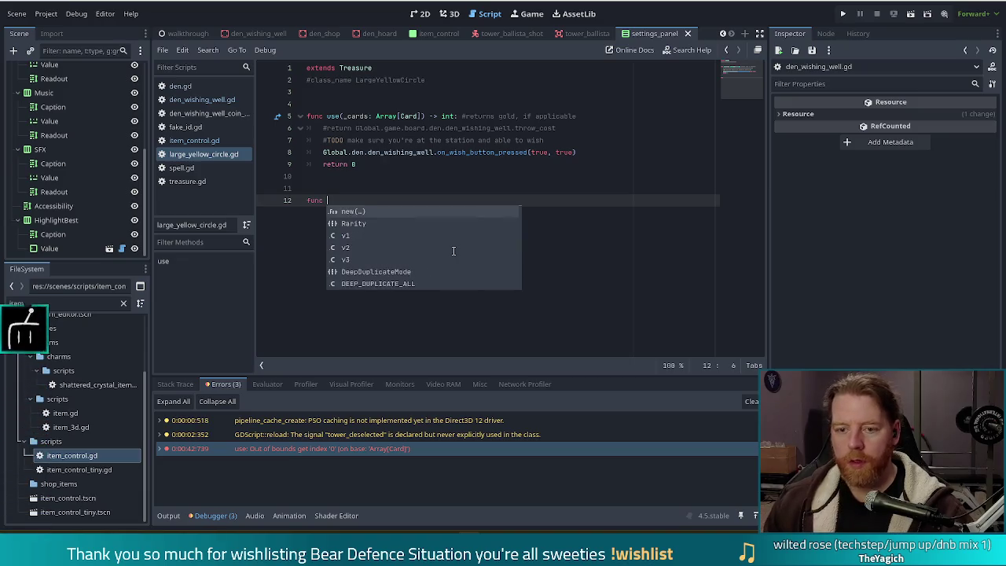
text(is_)
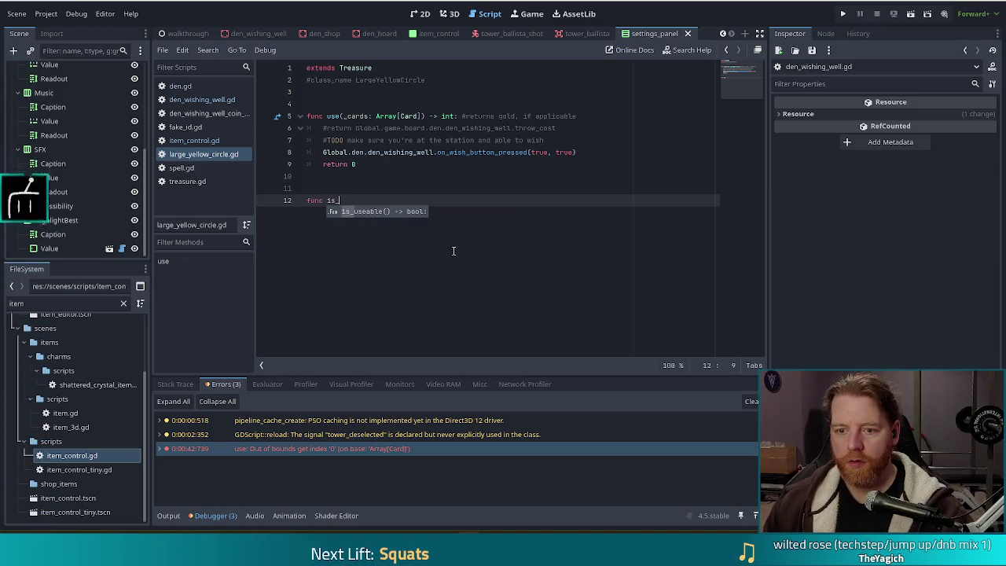
key(Return)
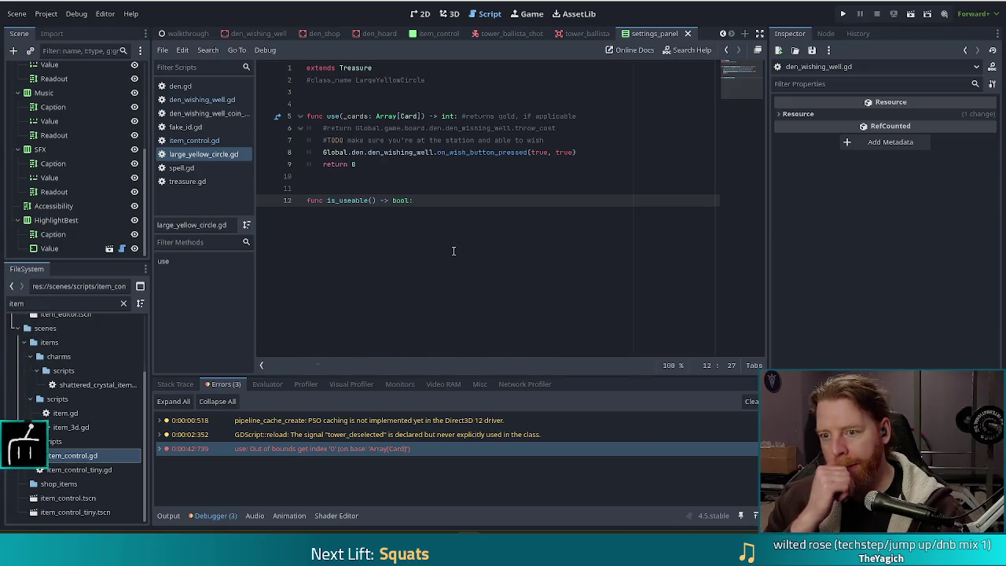
key(Return)
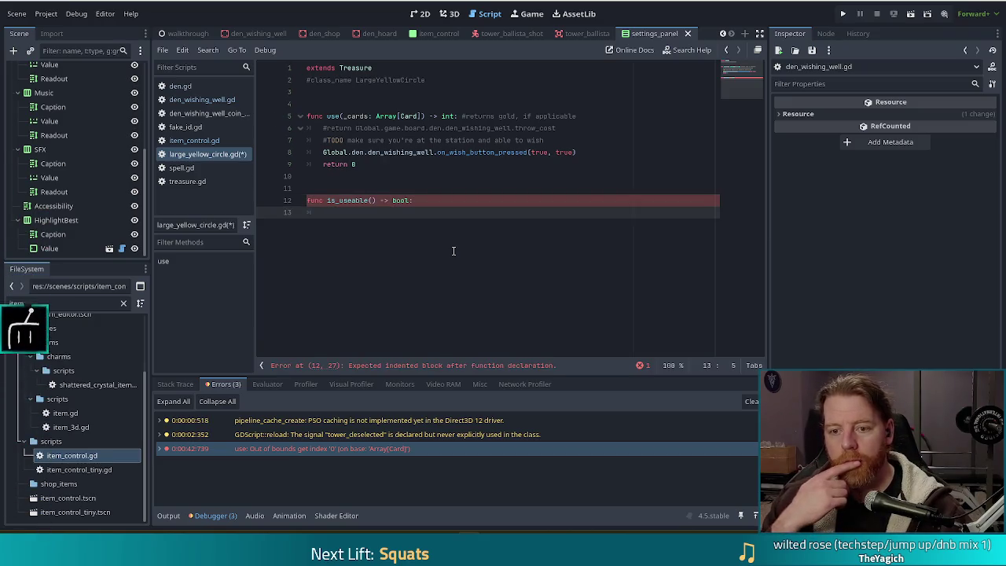
text(if)
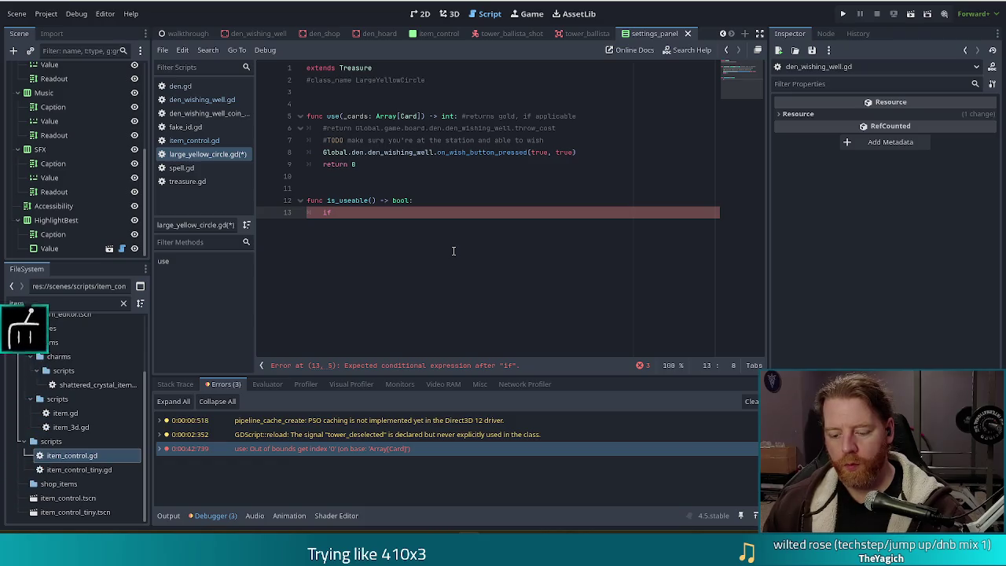
text(Glo)
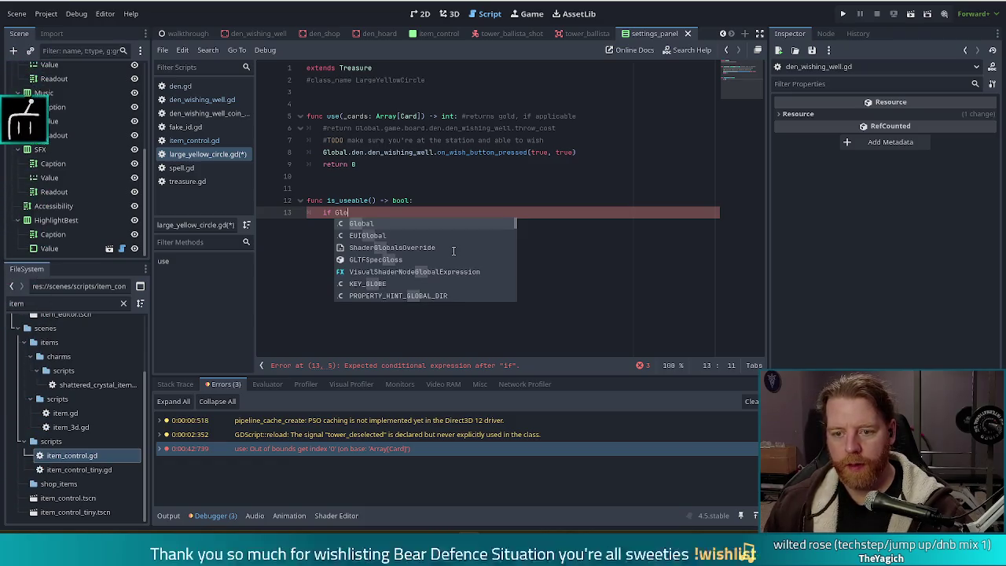
key(Return)
text(.ga)
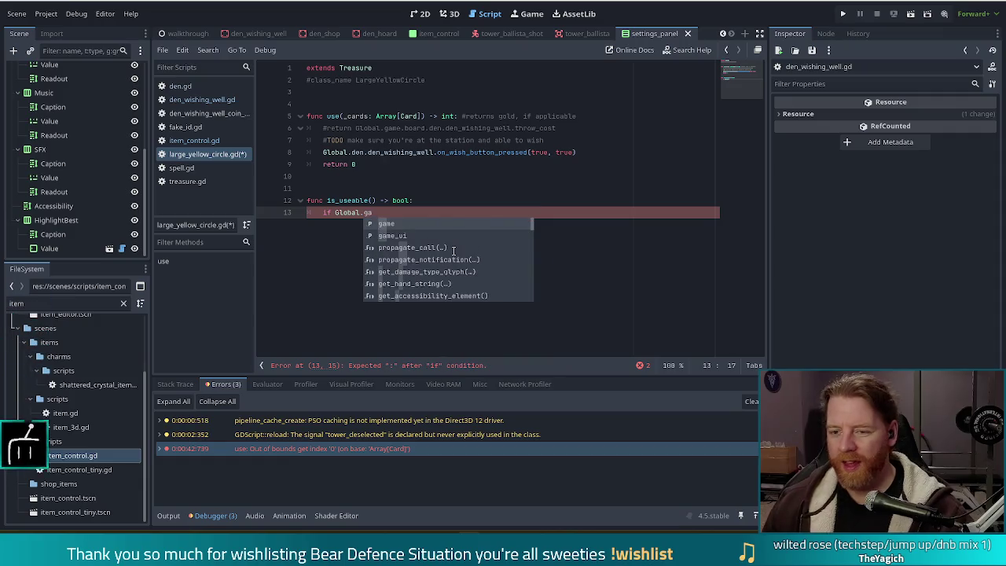
text(me_ui.sel)
key(Return)
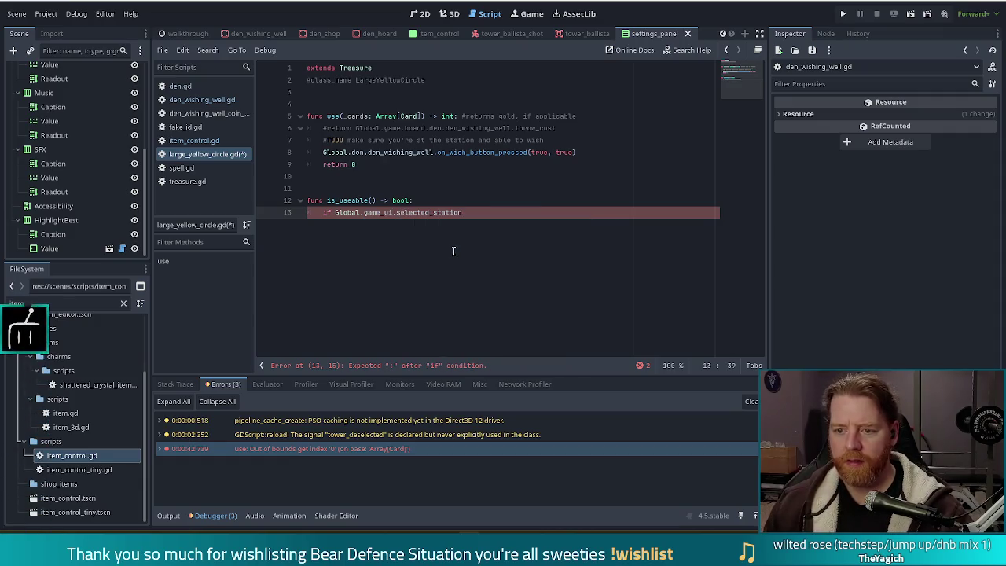
key(BackSpace)
key(BackSpace)
text(is )
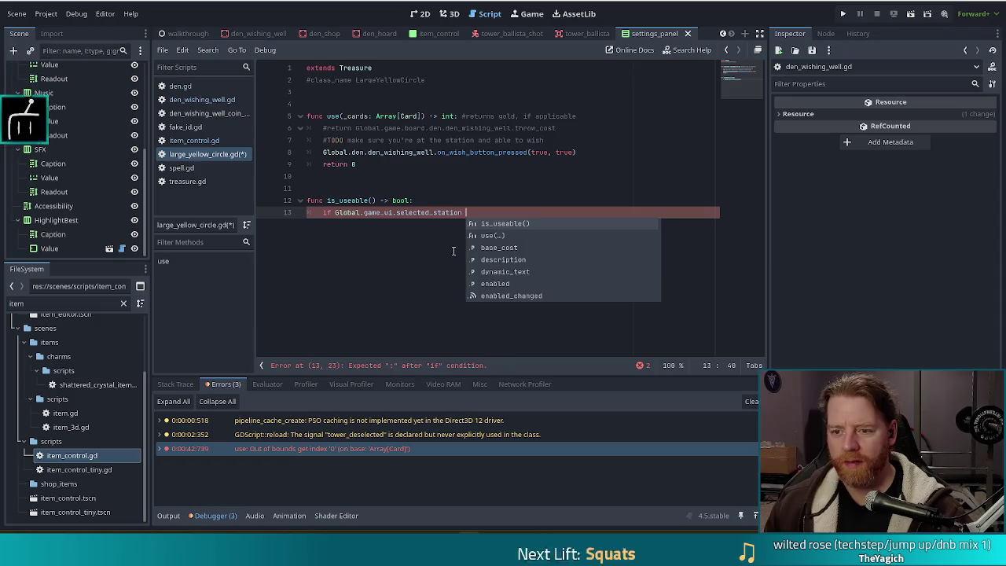
text(DenWi)
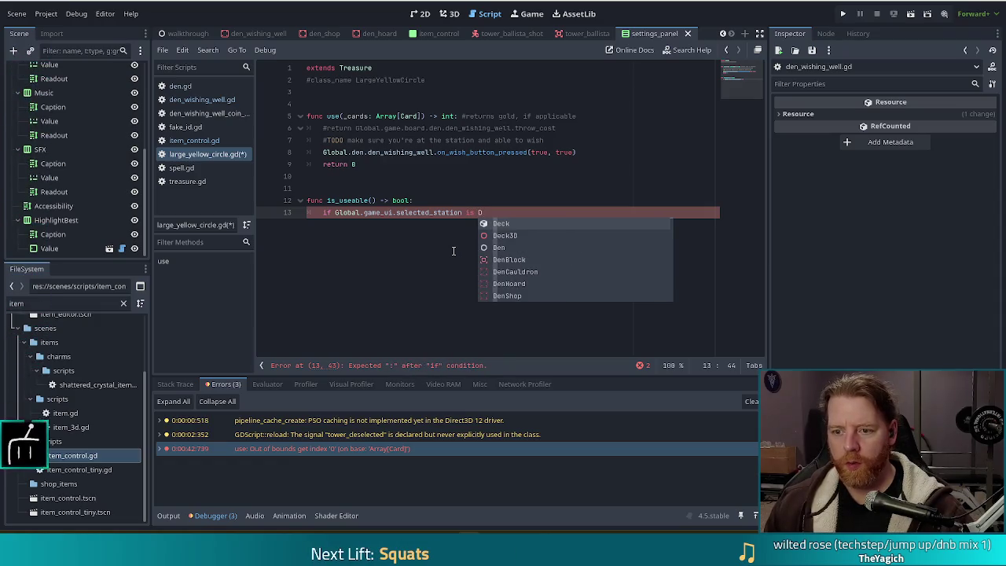
key(Return)
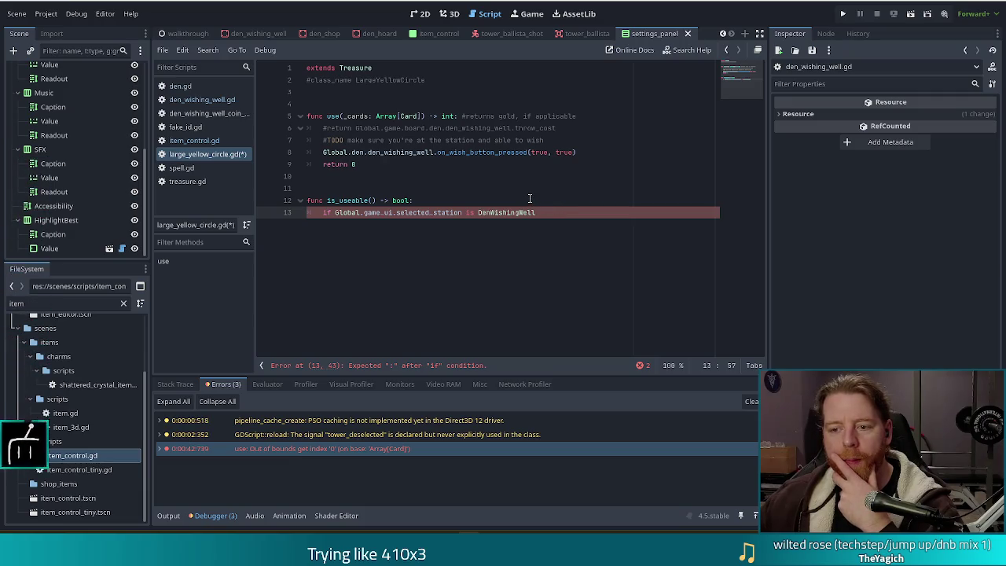
Find where den_wishing_well.gd calls wish_container.show() on line 102, then return to large_yellow_circle.gd.
click(221, 99)
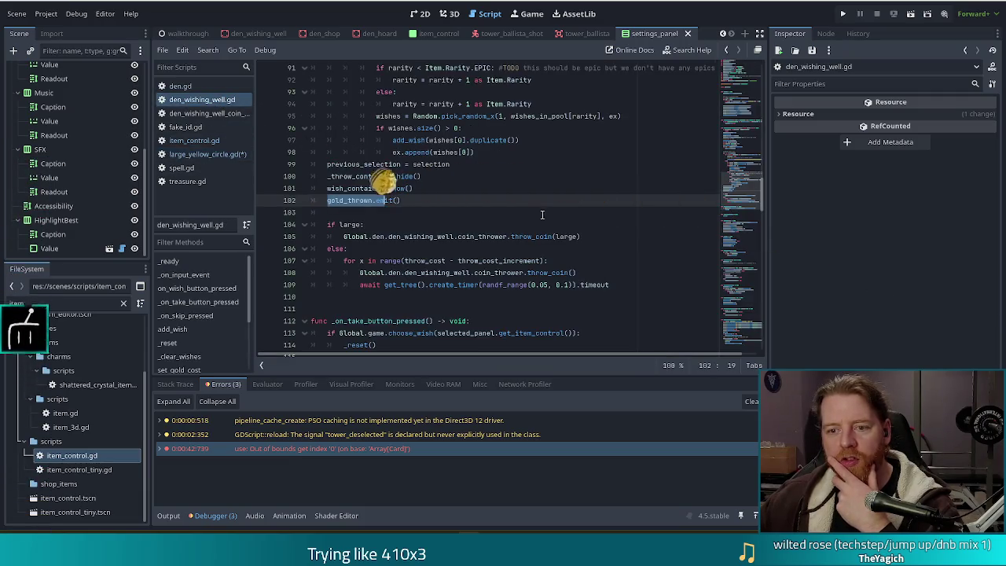
drag(746, 187, 742, 83)
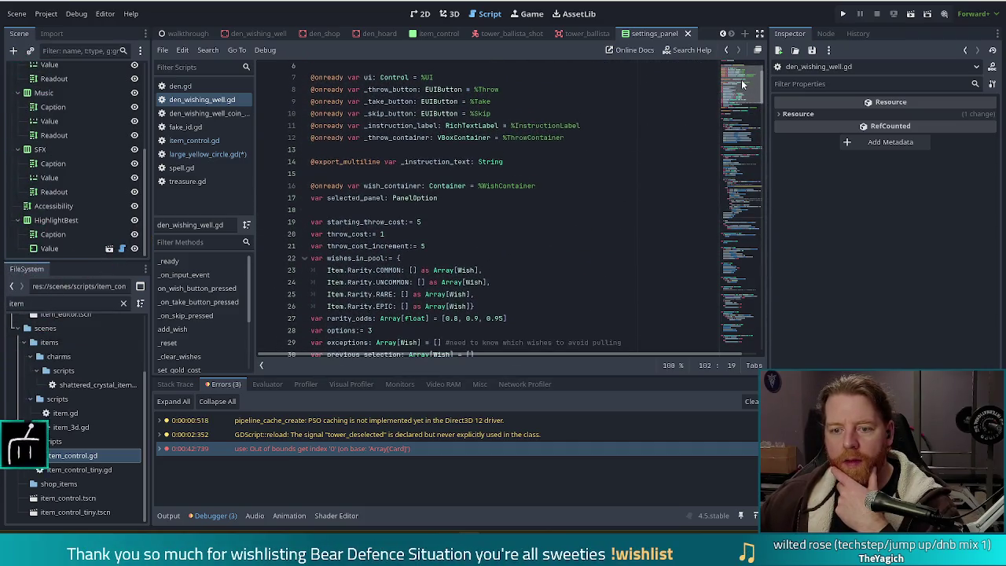
click(496, 144)
click(389, 138)
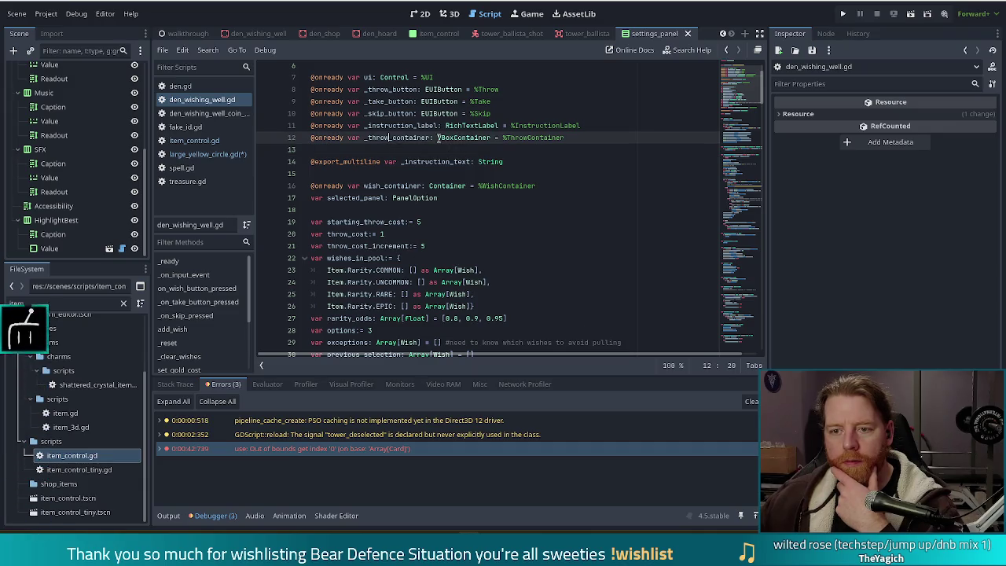
click(402, 126)
scroll(386, 142, down, 1)
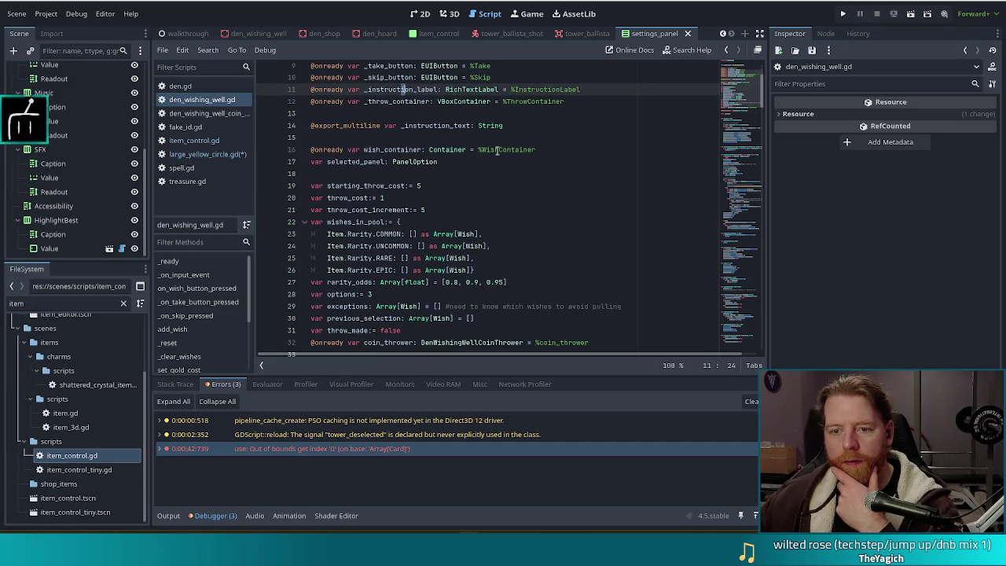
key(alt+Left)
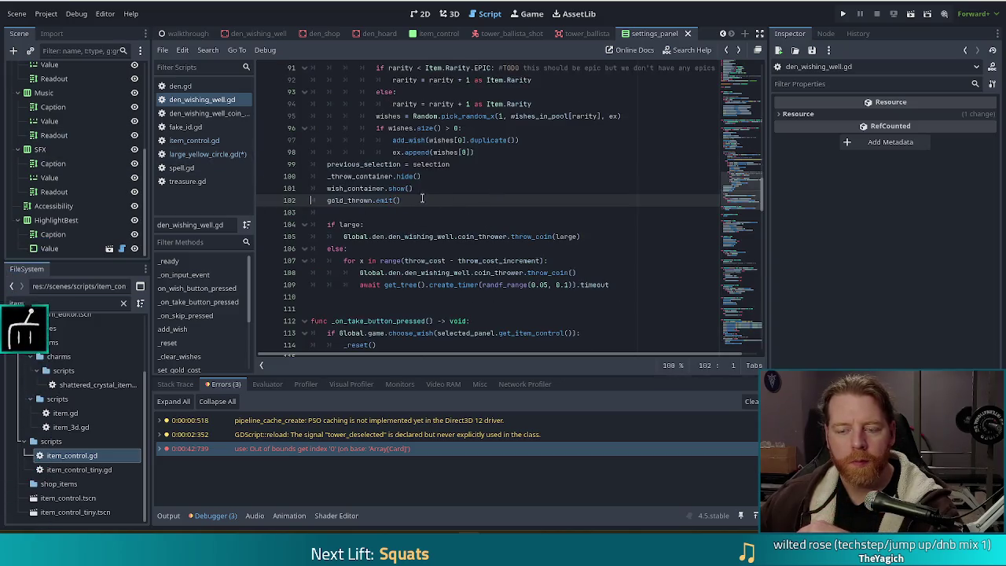
click(200, 155)
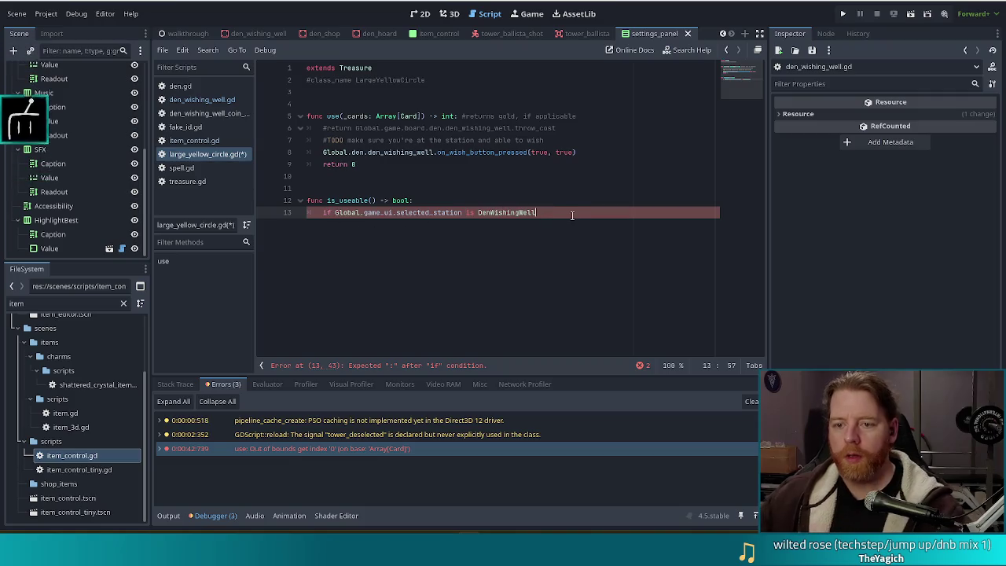
Extend the if with '!Global.den.den_wishing_well.wish_container.is_visible_in_tree()'.
text( and !Global)
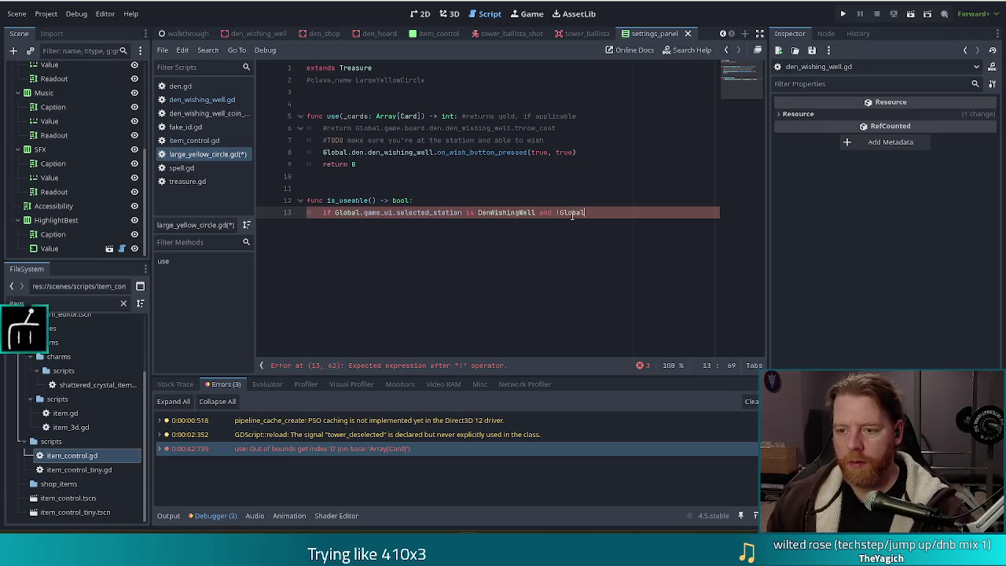
text(.)
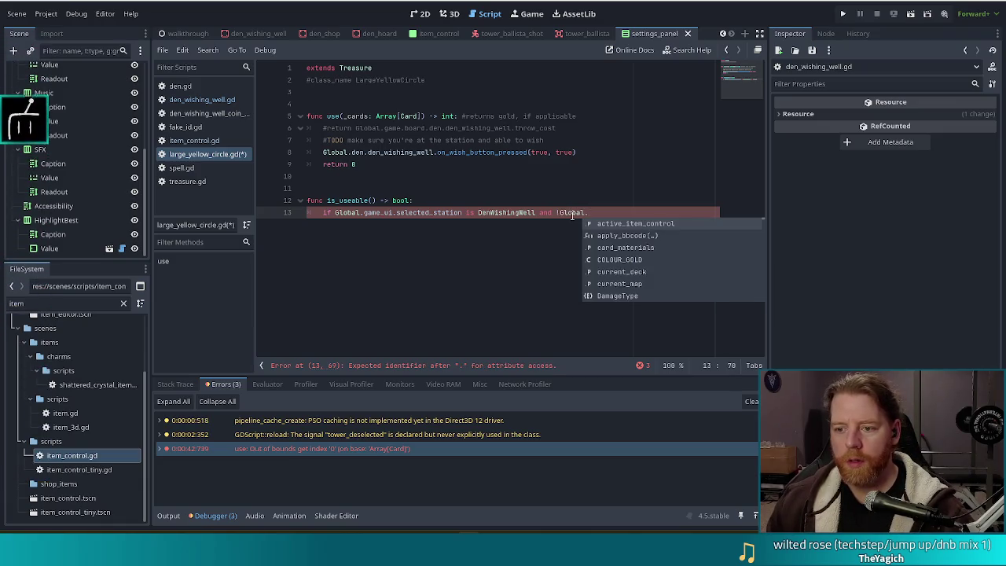
text(den.)
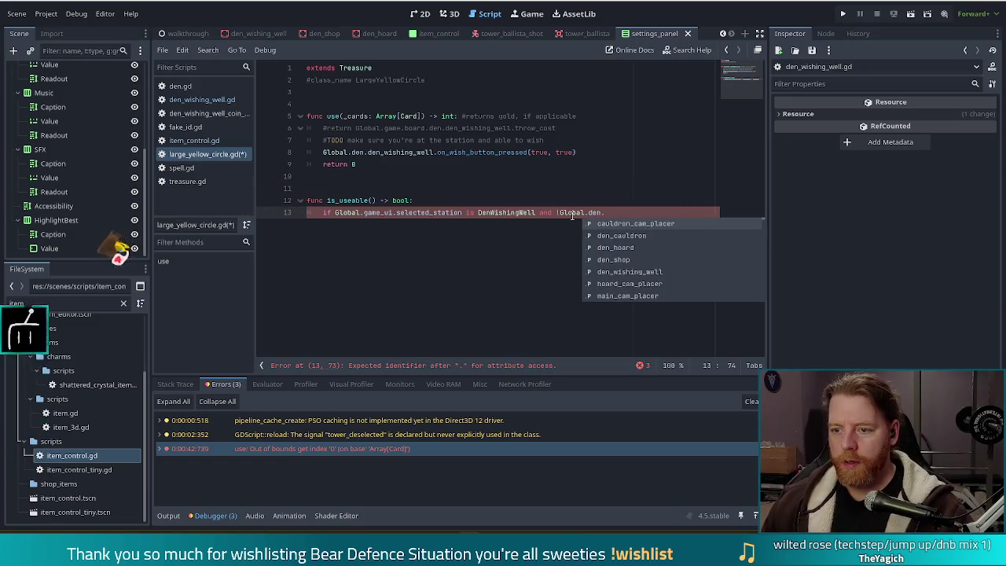
text(den_wishing_well.)
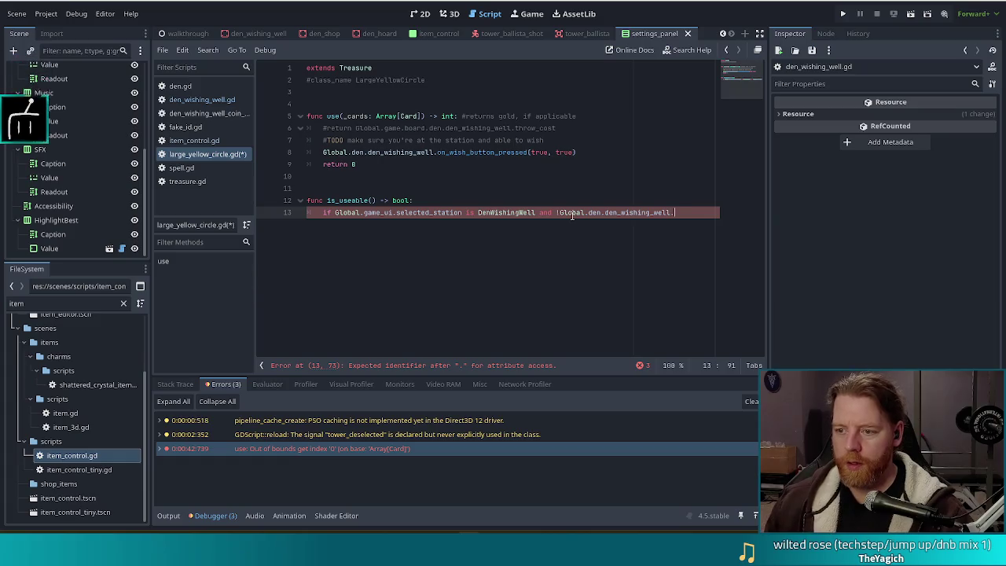
text(wish_container)
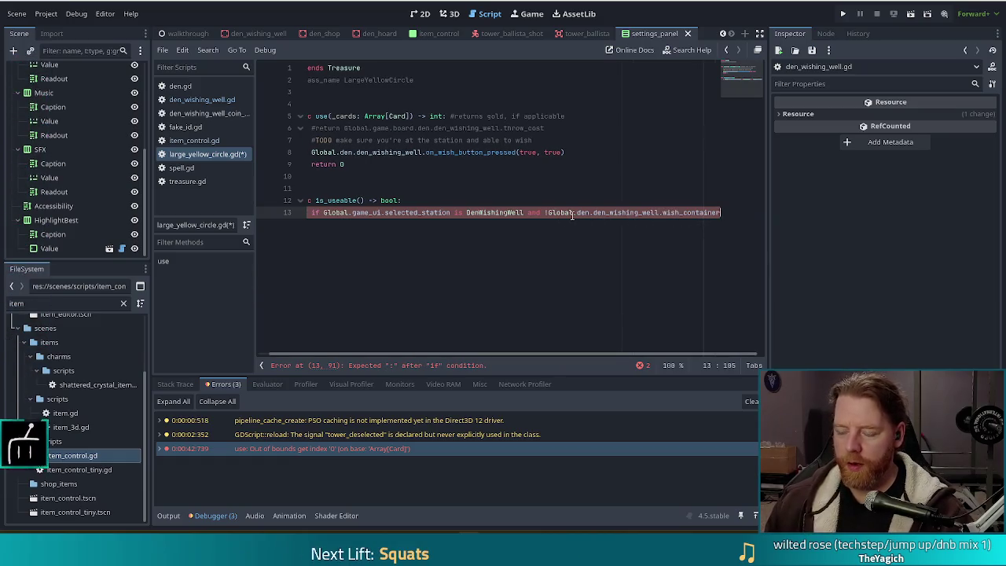
text(.is_)
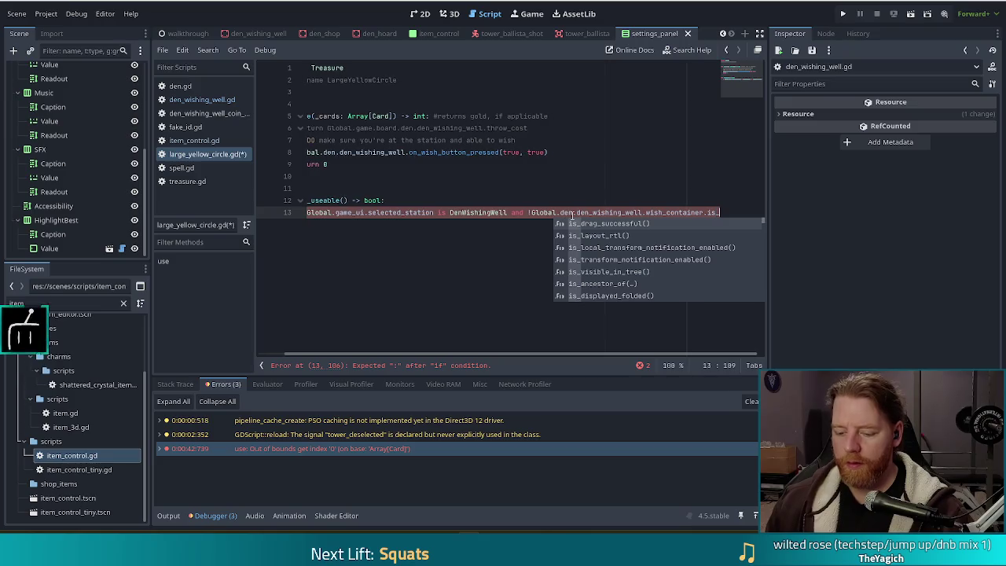
text(vis)
key(Return)
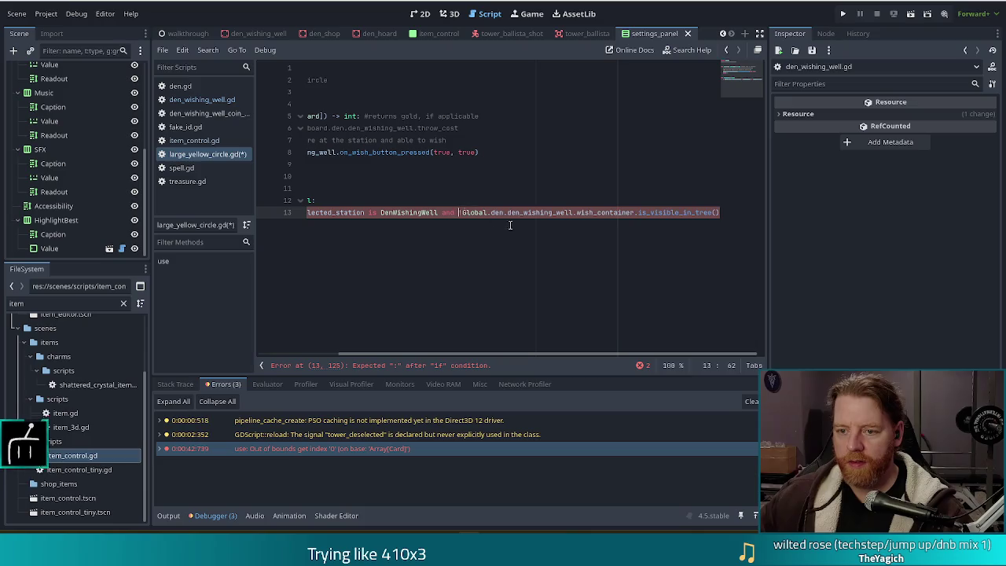
text(\)
key(Return)
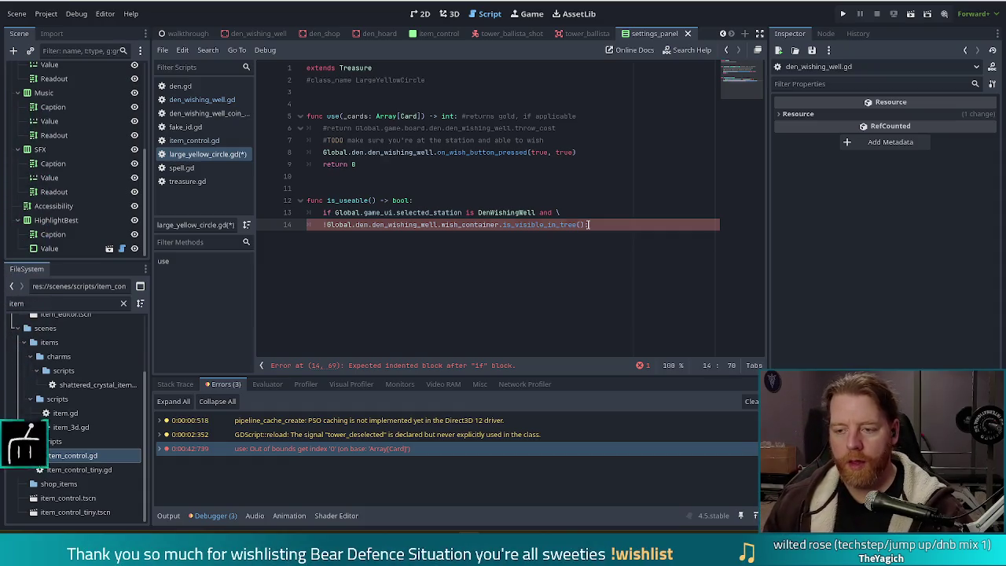
Return true in that case, else return false, then save and run the game.
key(Return)
text(return true)
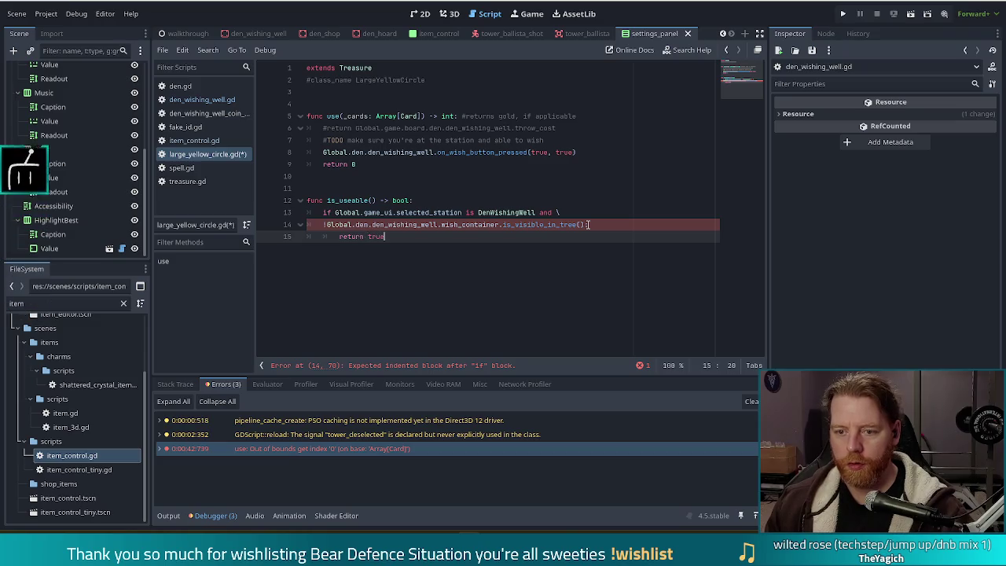
key(Return)
text(else:)
key(Return)
text(return false)
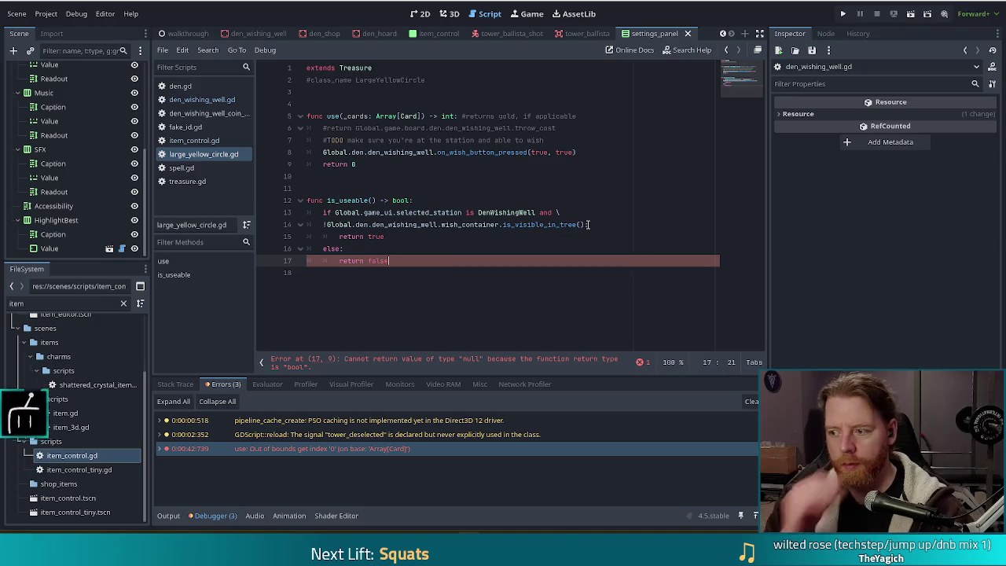
key(ctrl+s)
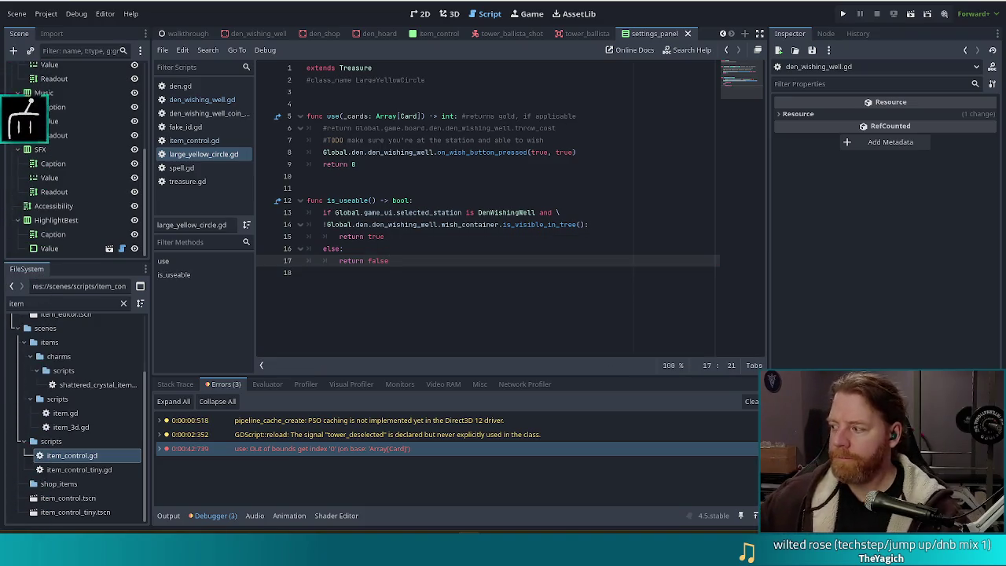
key(F5)
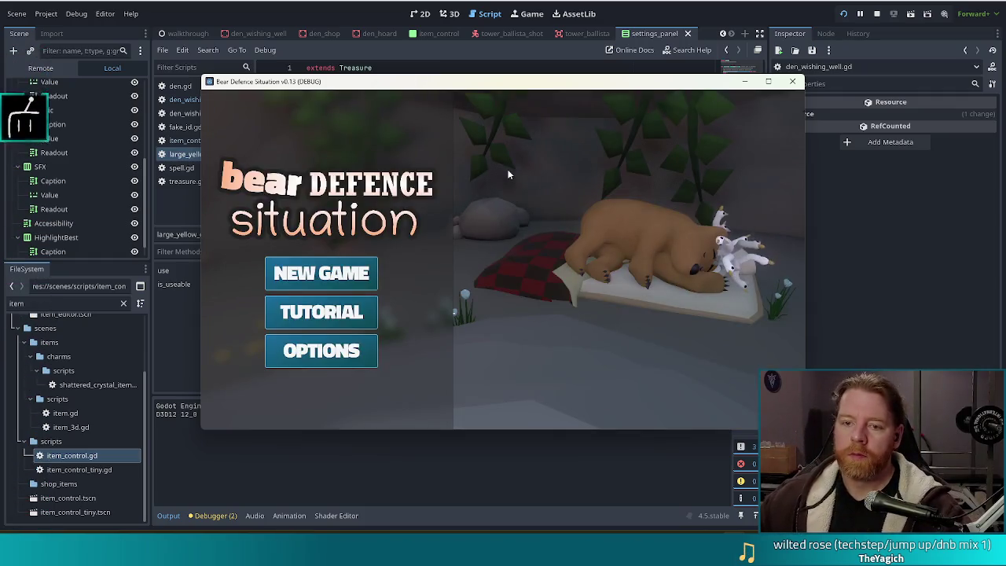
Choose NEW GAME on the title menu to reach Level 1, Wave 1.
click(354, 273)
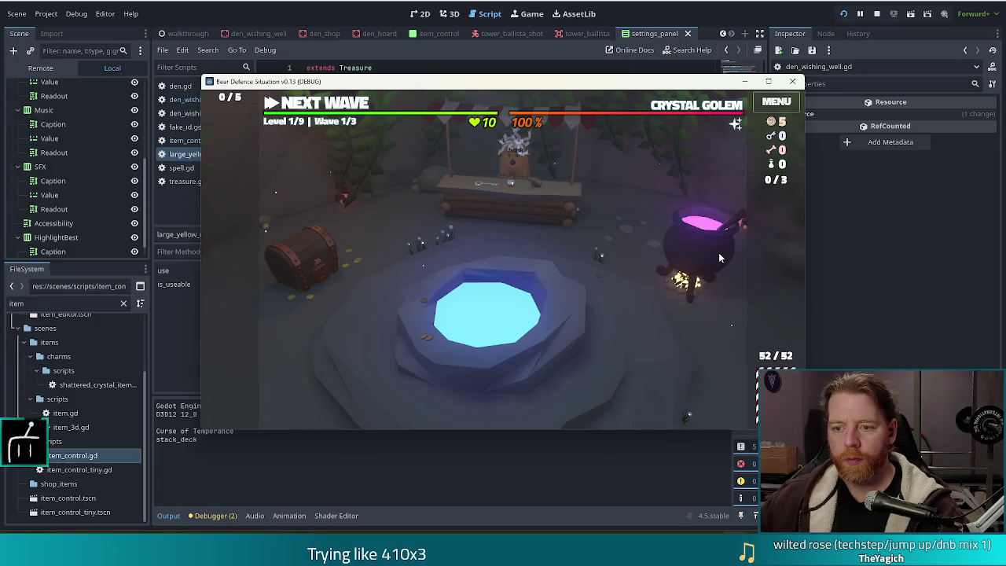
Add a large_yellow_circle treasure via the debug console and check its use options.
key(grave)
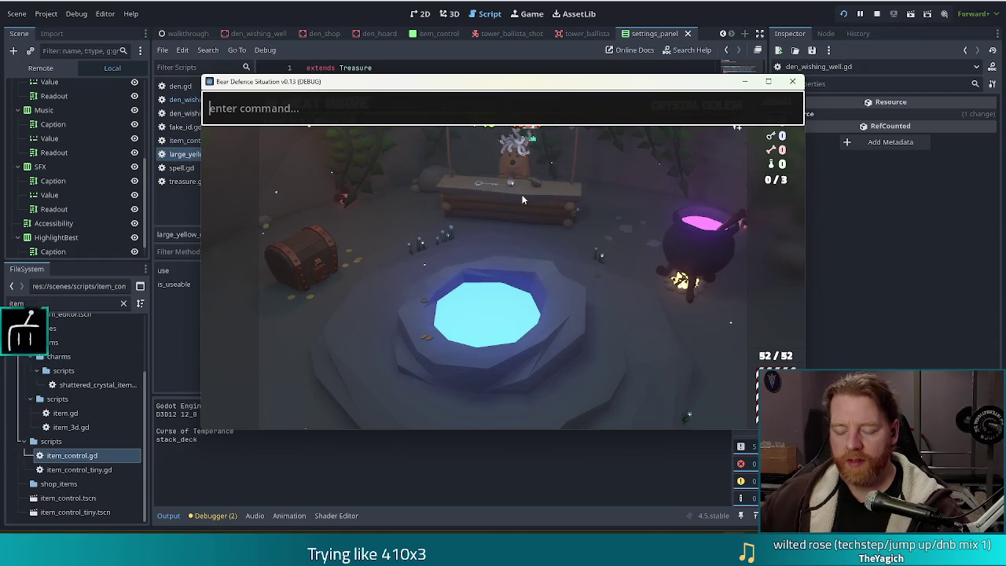
text(add )
text(treasure )
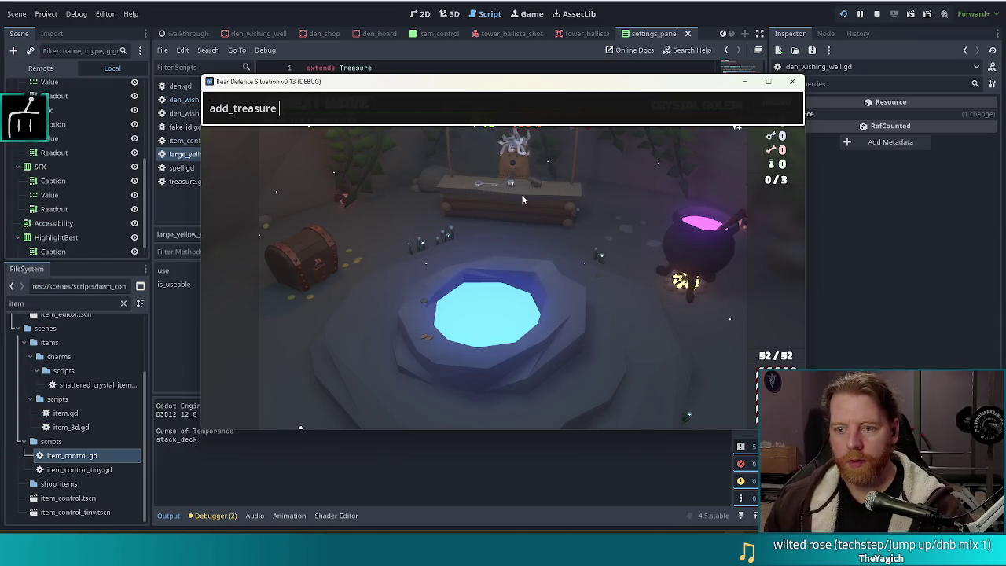
text(large_yellow_)
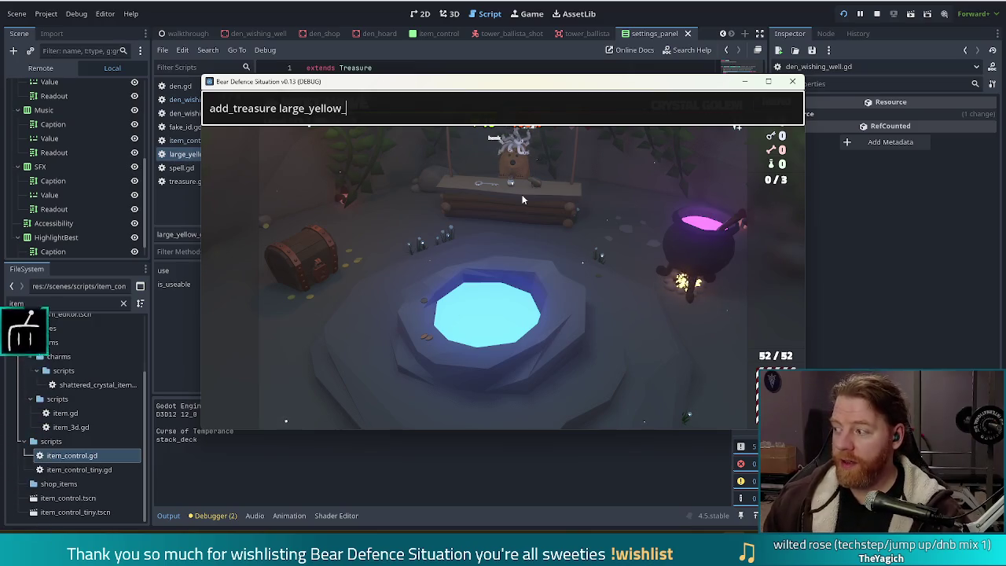
text(circle)
key(Return)
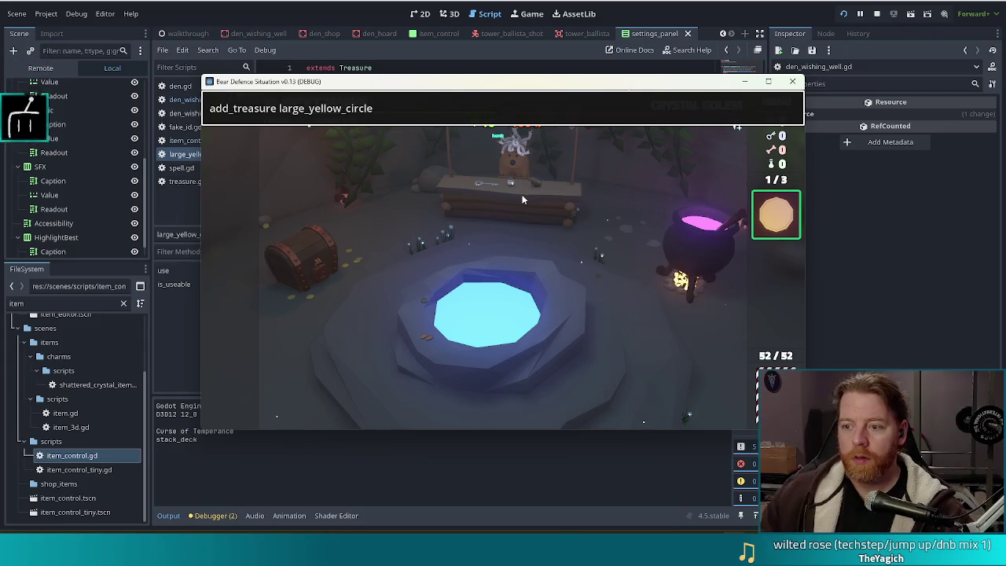
key(Escape)
click(781, 208)
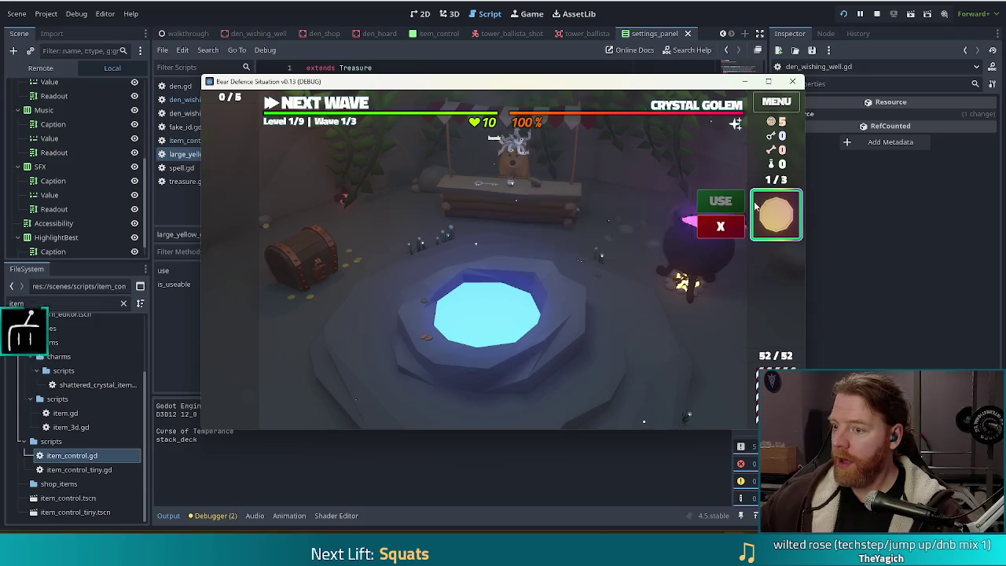
Throw gold into the wishing well and confirm the treasure's USE is disabled while wishes show.
click(542, 320)
mouse_move(783, 213)
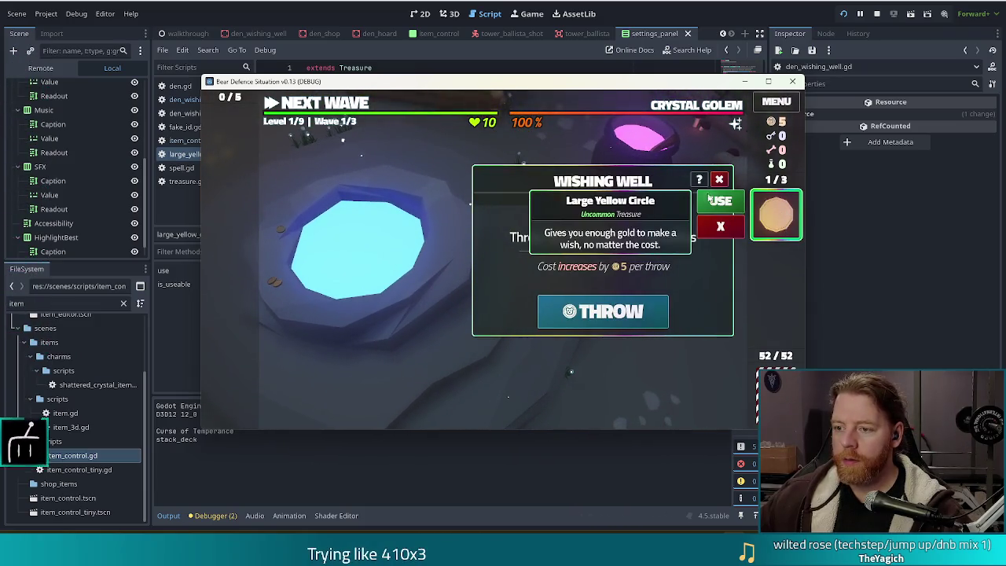
click(575, 316)
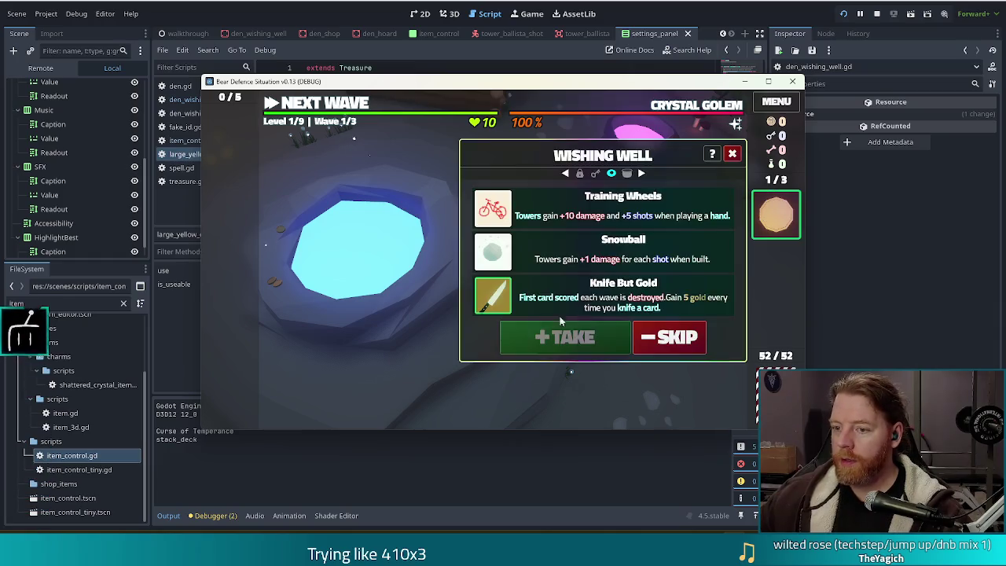
mouse_move(777, 214)
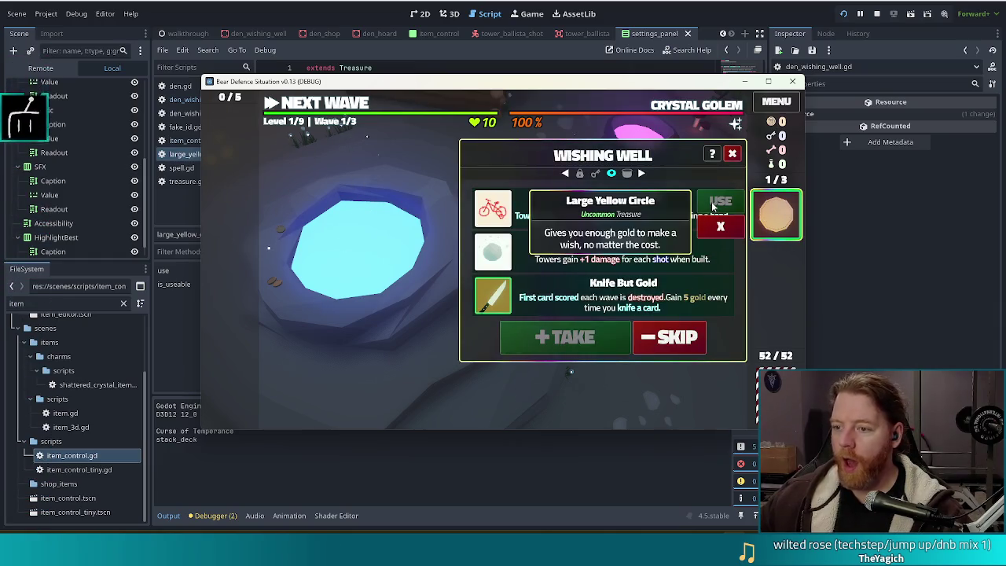